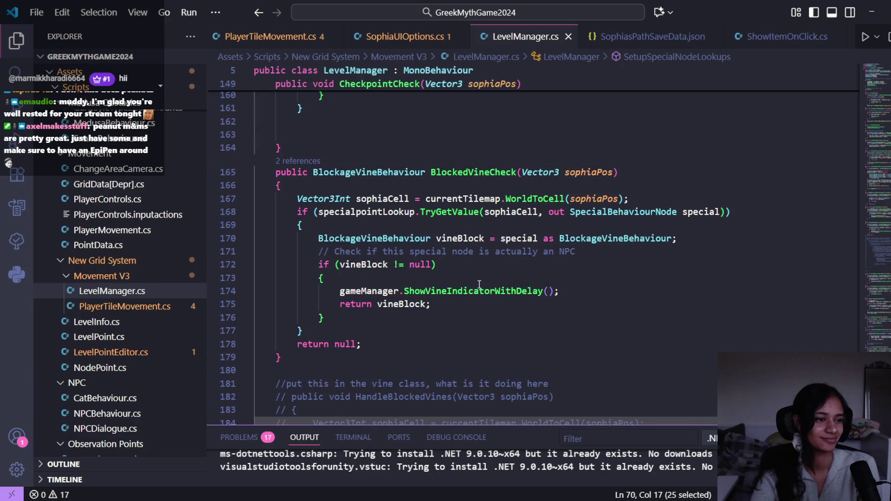
- Scroll LevelManager.cs to PickUpSpecialCollectable and list its 2 references, including PlayerTileMovement.cs
scroll(484, 315, down, 1)
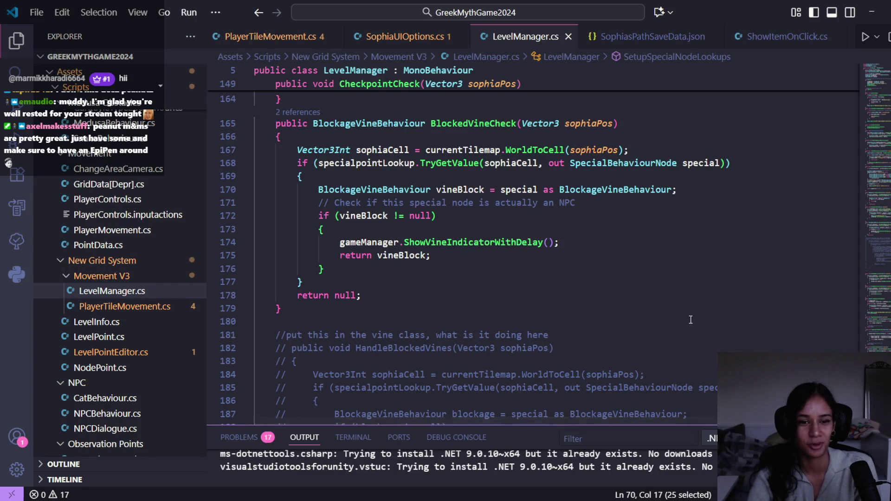
click(400, 298)
scroll(401, 298, down, 7)
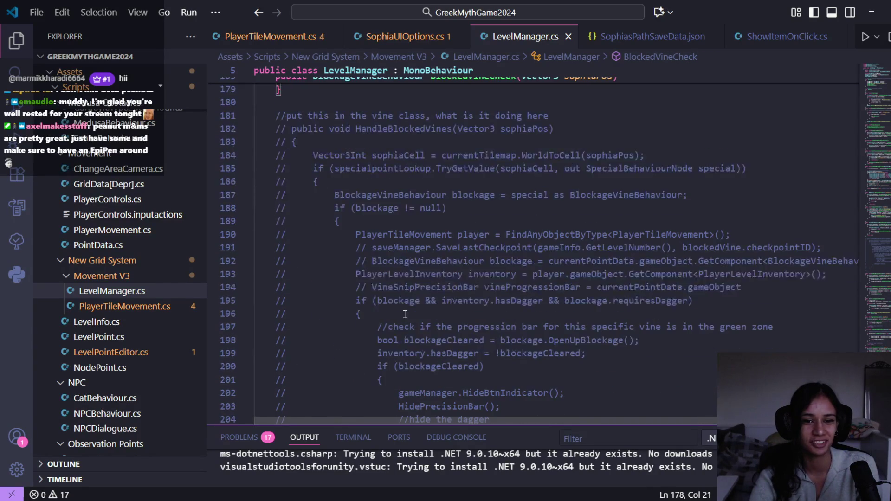
scroll(424, 329, down, 8)
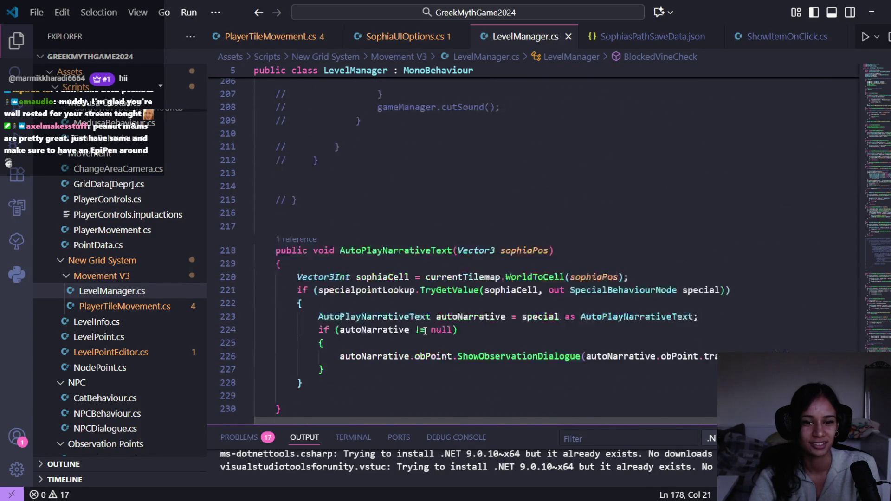
scroll(425, 330, down, 2)
scroll(426, 330, up, 1)
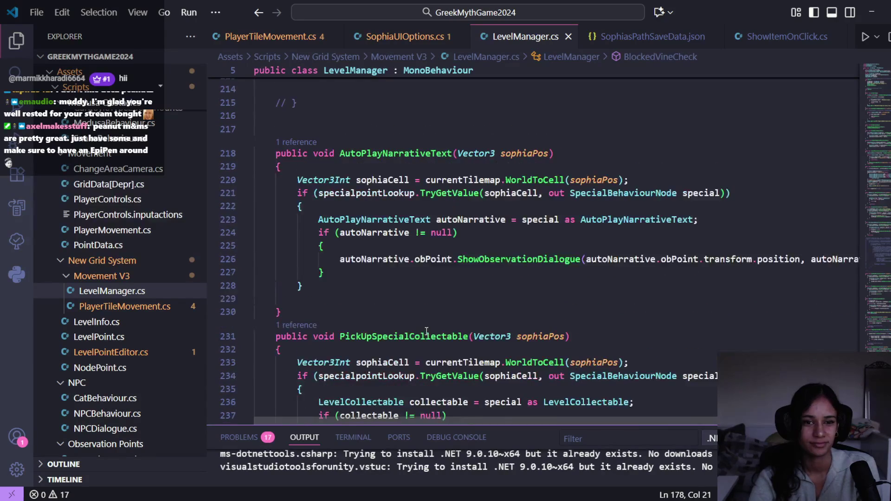
scroll(426, 330, down, 1)
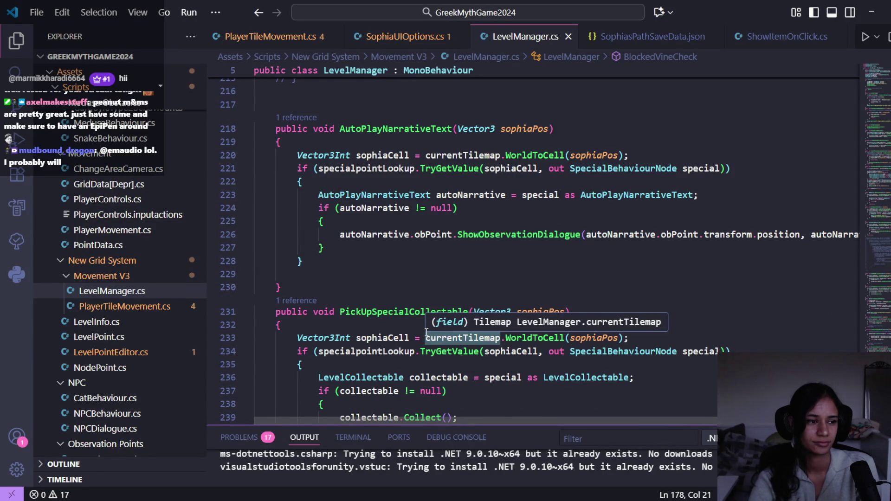
scroll(426, 331, down, 2)
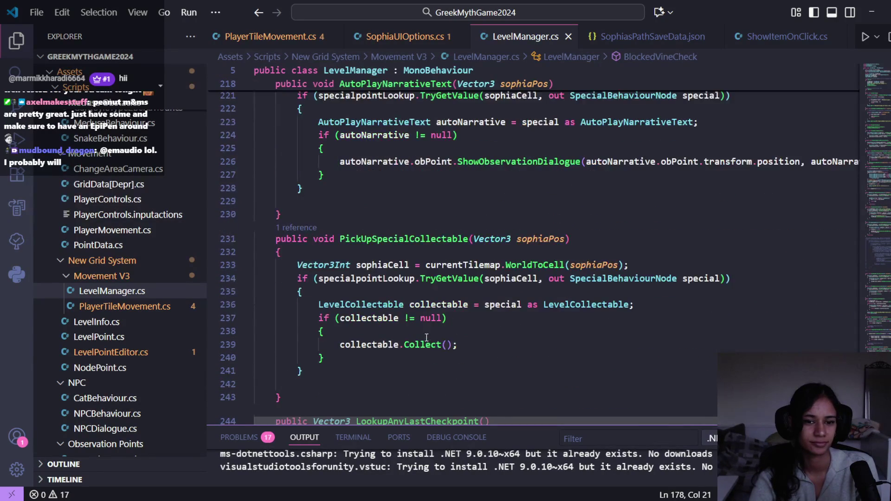
ctrl+click(411, 239)
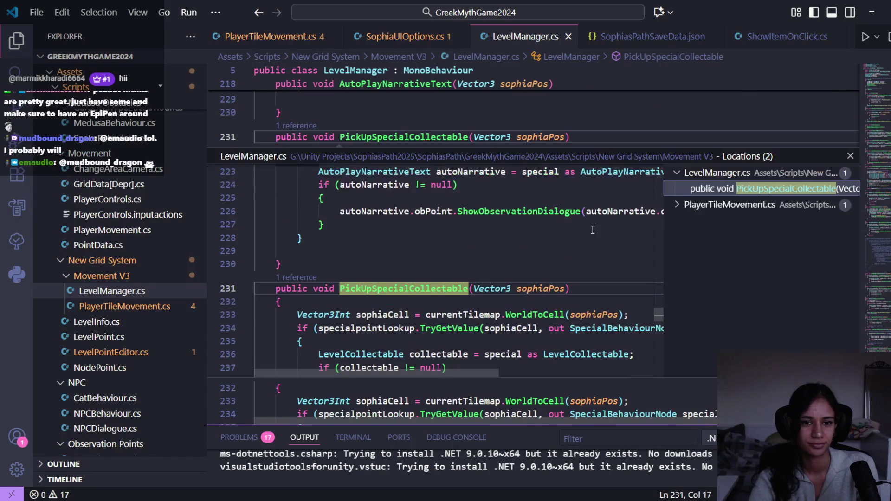
- From the references peek, open PlayerTileMovement.cs at the line 275 PickUpSpecialCollectable call
click(772, 221)
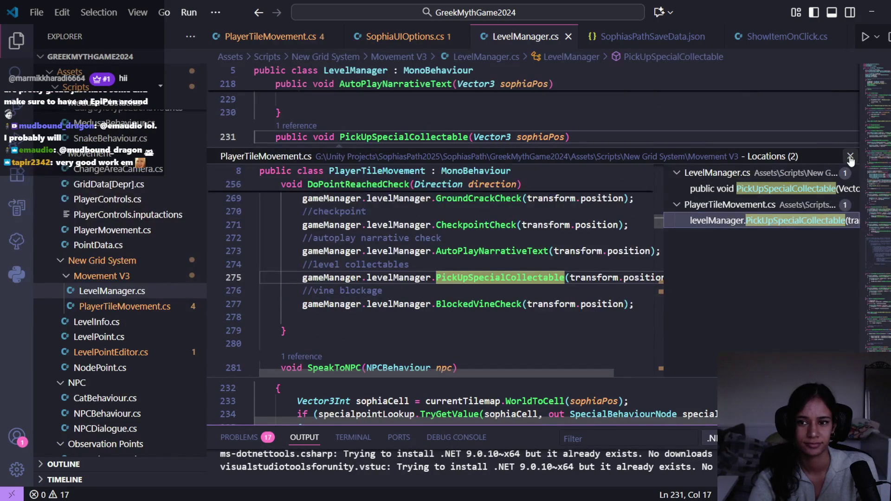
key(Escape)
scroll(458, 249, up, 1)
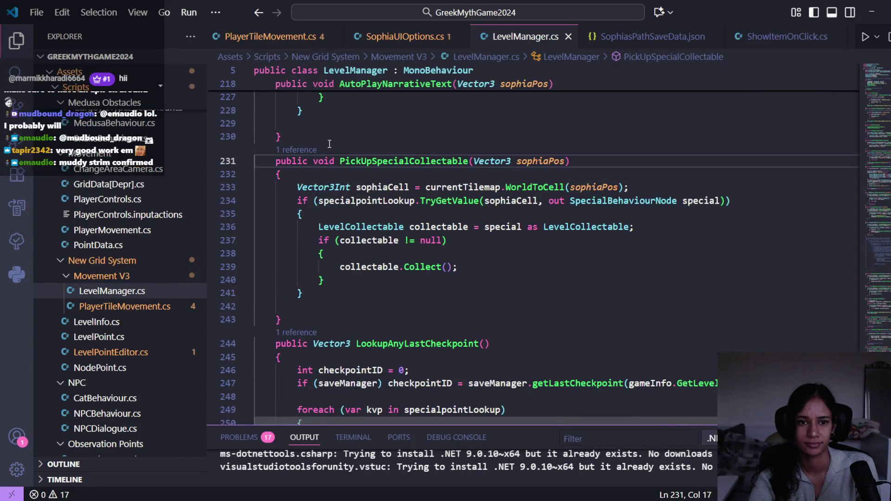
ctrl+click(352, 161)
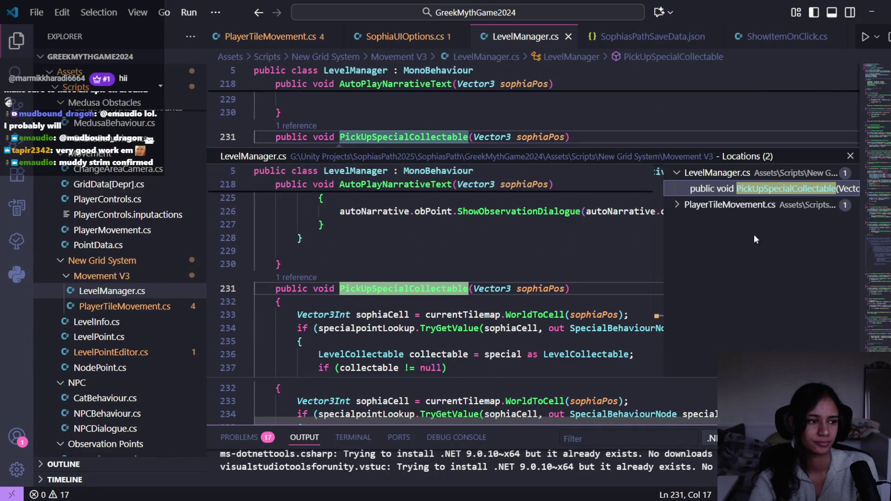
click(772, 205)
double_click(771, 221)
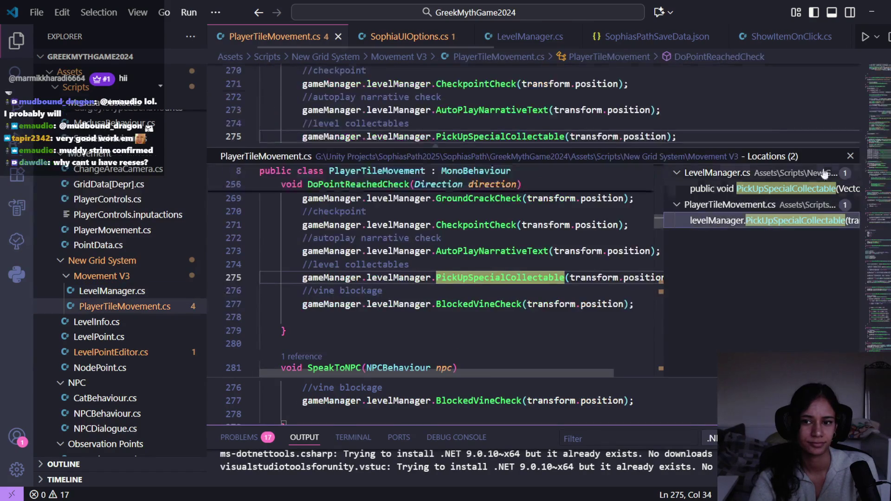
scroll(534, 302, up, 2)
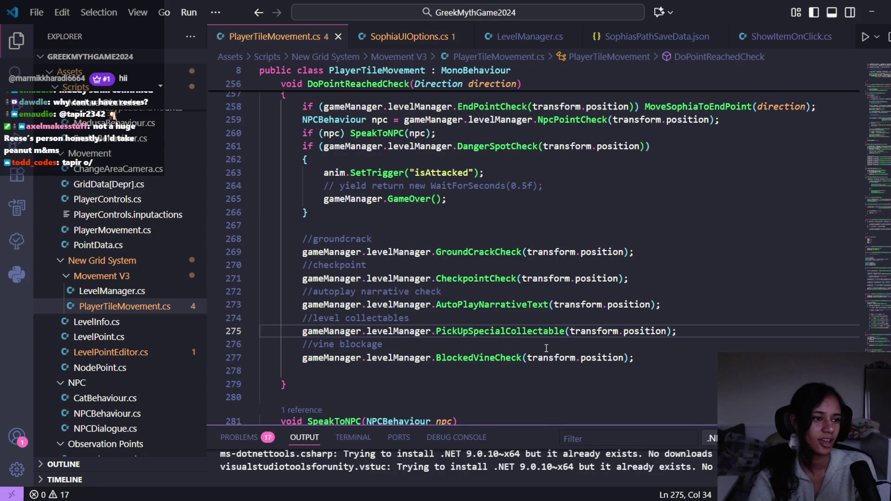
- Place the caret at the end of line 277, then switch to the 'BACK & BODY HURTS' Paint drawing
click(635, 358)
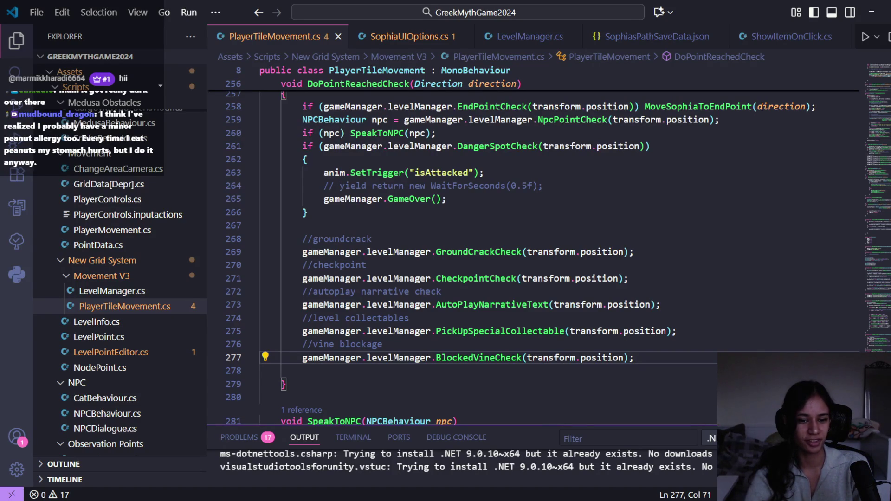
click(687, 467)
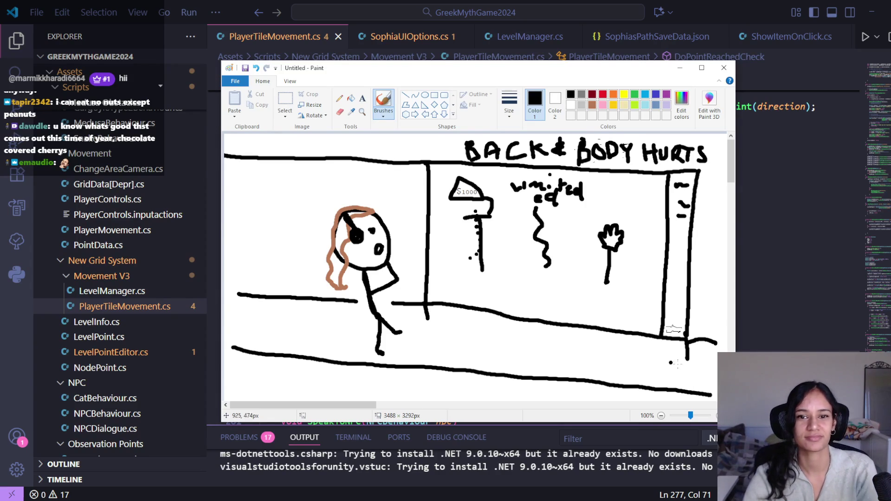
- Leave Paint for PlayerTileMovement.cs and put the caret at the end of line 276
click(701, 5)
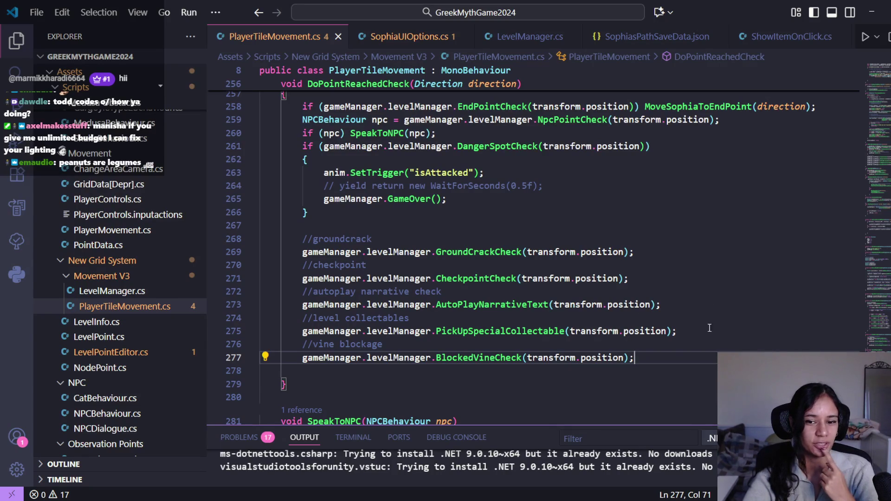
click(671, 350)
- Check PickUpSpecialCollectable's definition in LevelManager.cs, return to its call, then bring up pomofocus
click(662, 355)
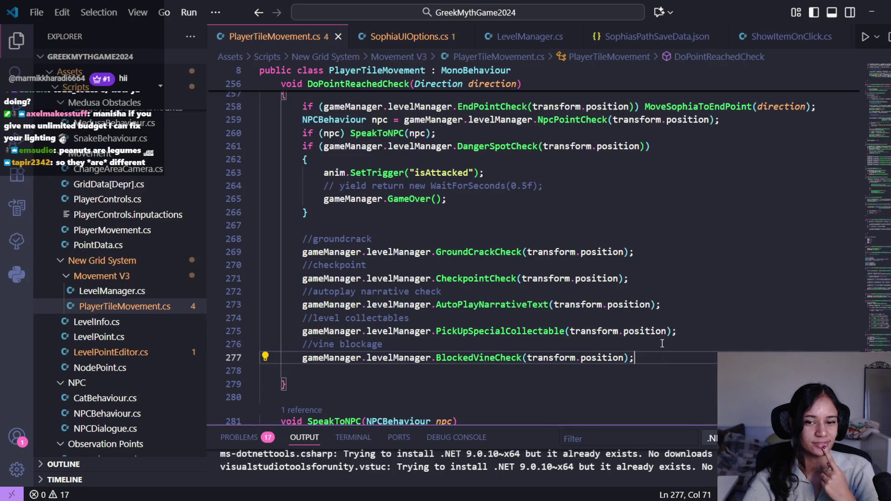
click(661, 344)
click(652, 359)
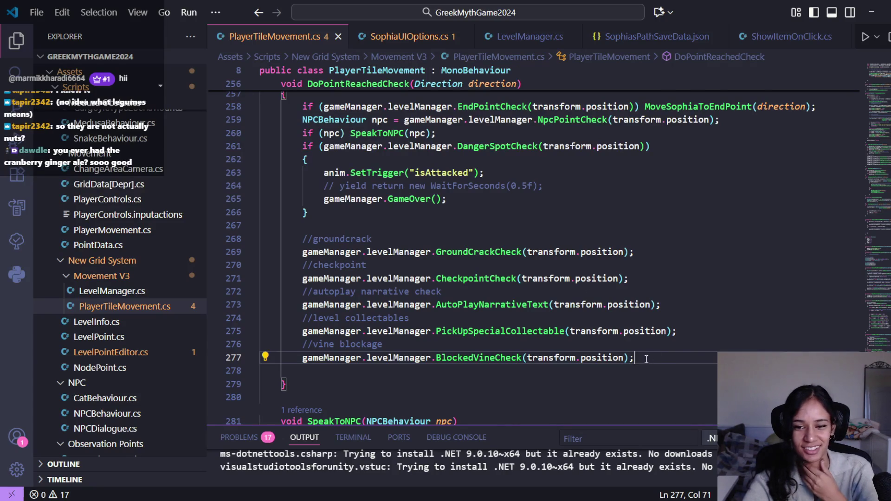
scroll(643, 360, down, 1)
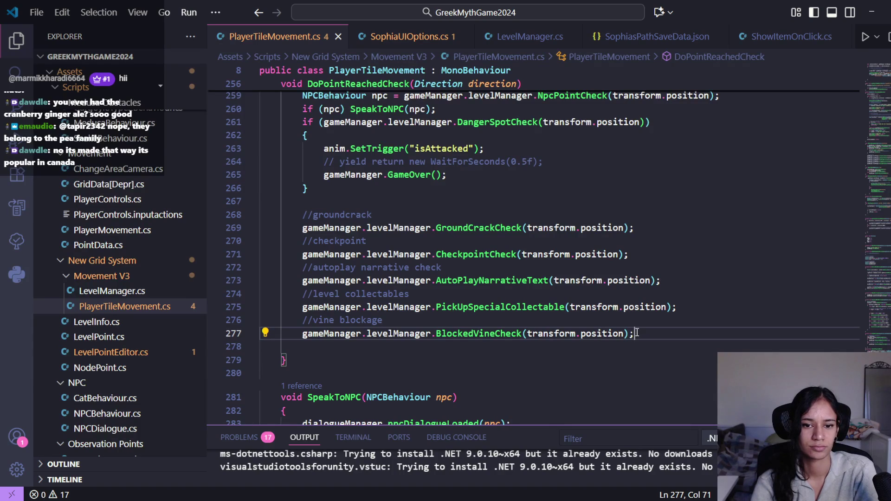
ctrl+click(525, 310)
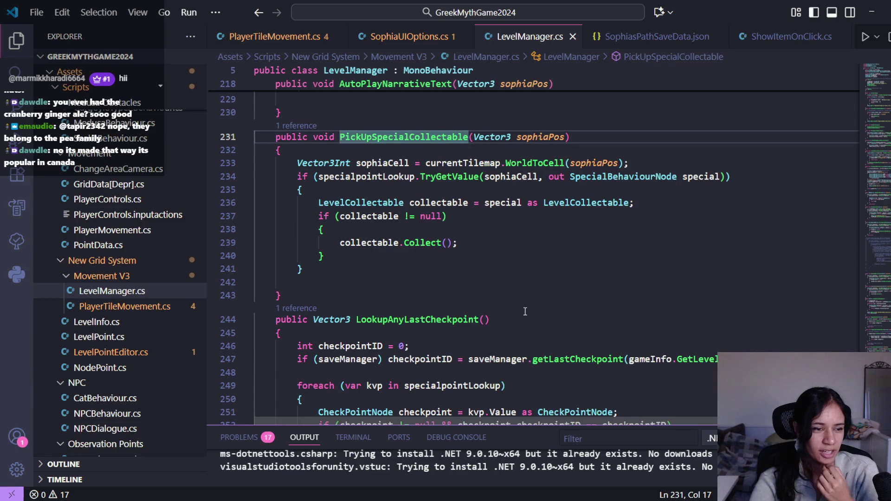
key(alt+Left)
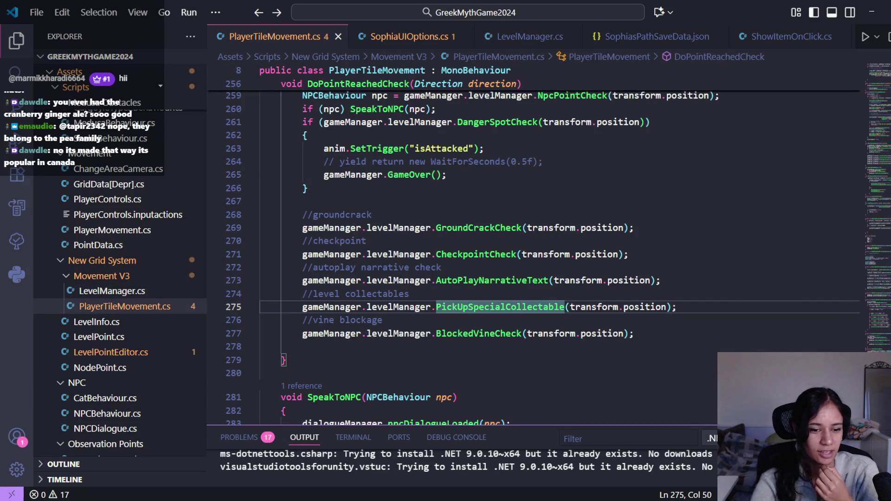
click(309, 484)
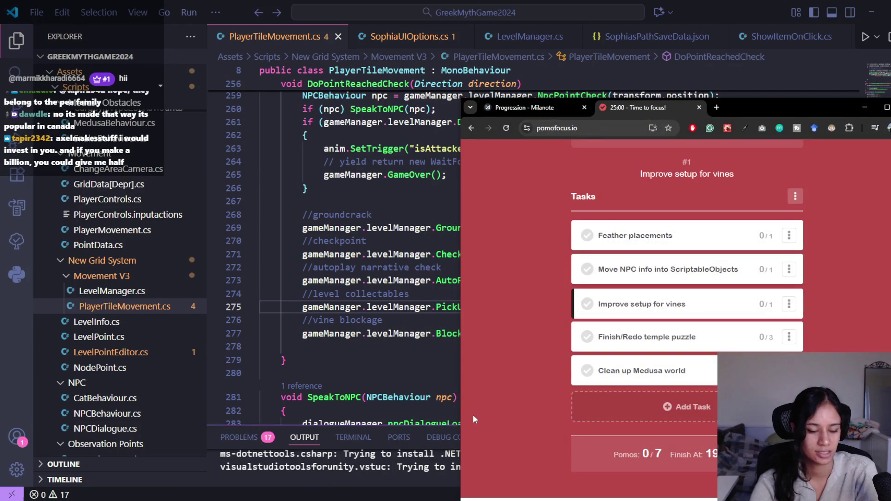
- Search for 'cranberry gingerale' in a new Chrome tab and scroll through the results
key(ctrl+t)
text(cranberry gingerale)
key(Return)
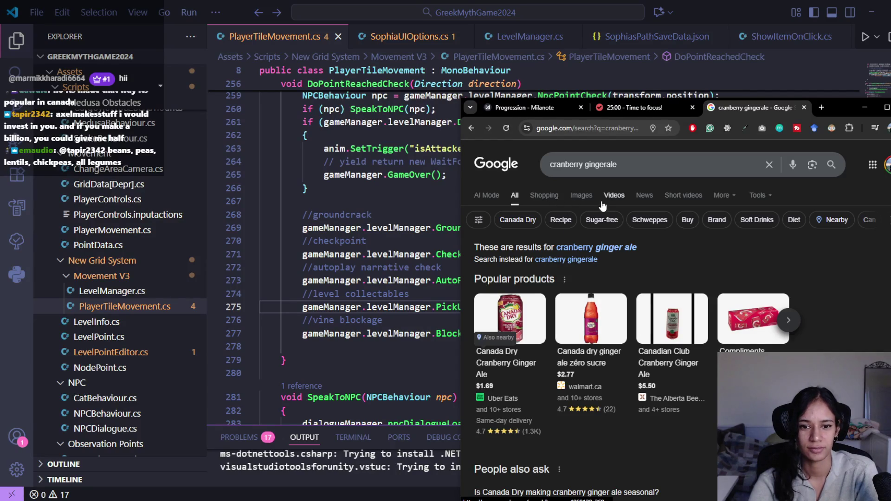
scroll(592, 210, down, 2)
scroll(591, 212, down, 2)
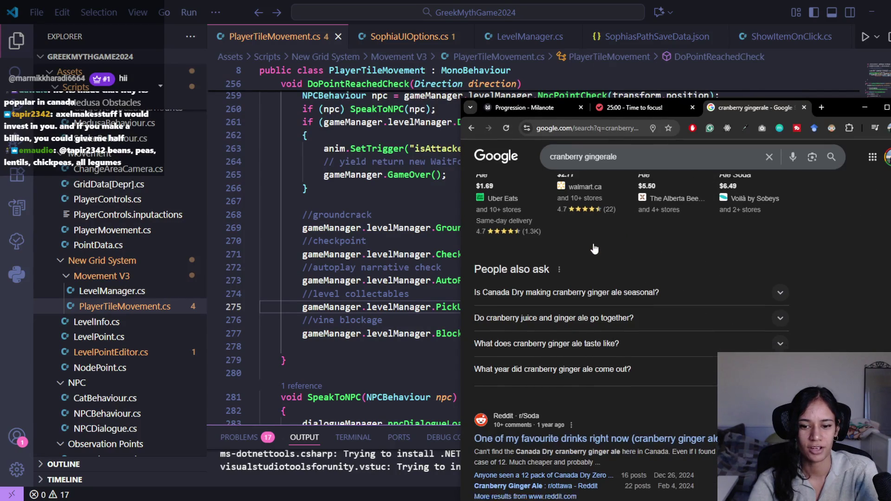
scroll(595, 251, up, 4)
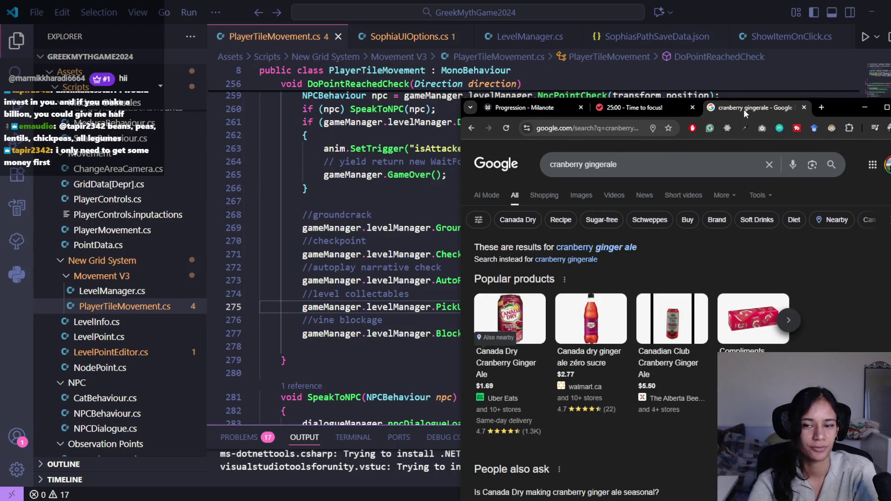
- Close the search tab, minimize Chrome, and return to line 275 of PlayerTileMovement.cs
middle_click(743, 110)
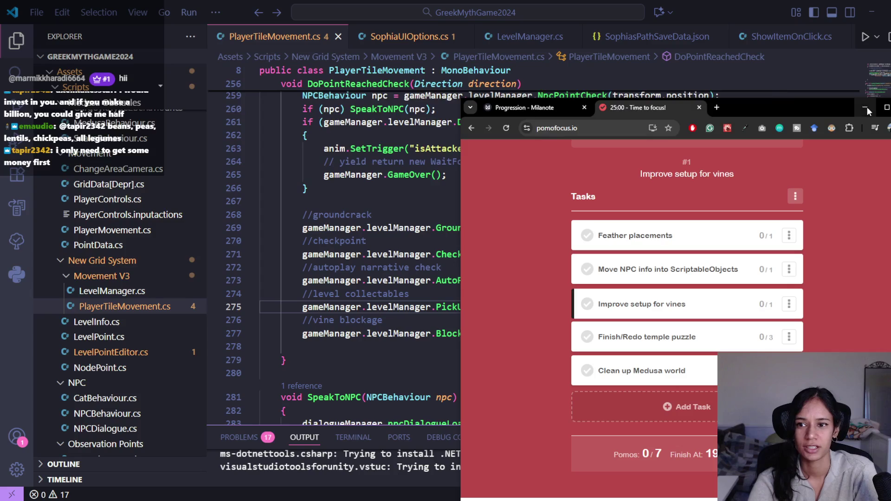
click(864, 108)
click(664, 329)
click(679, 306)
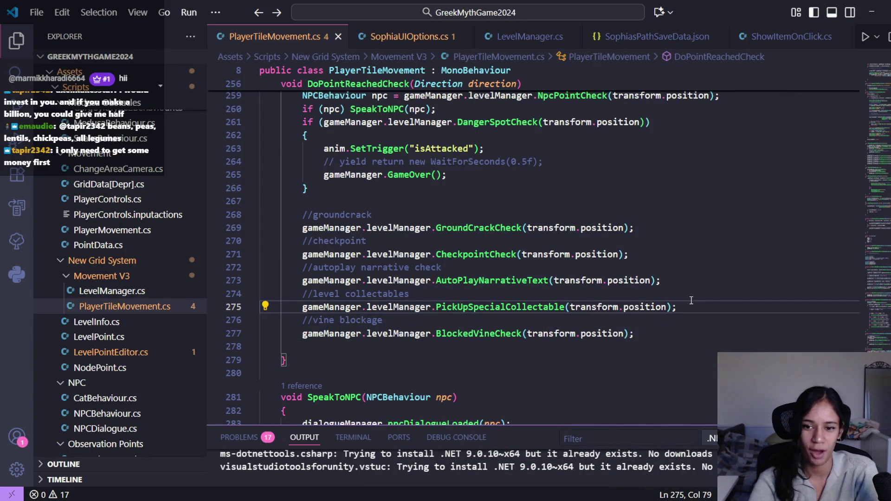
drag(545, 287, 541, 293)
click(537, 292)
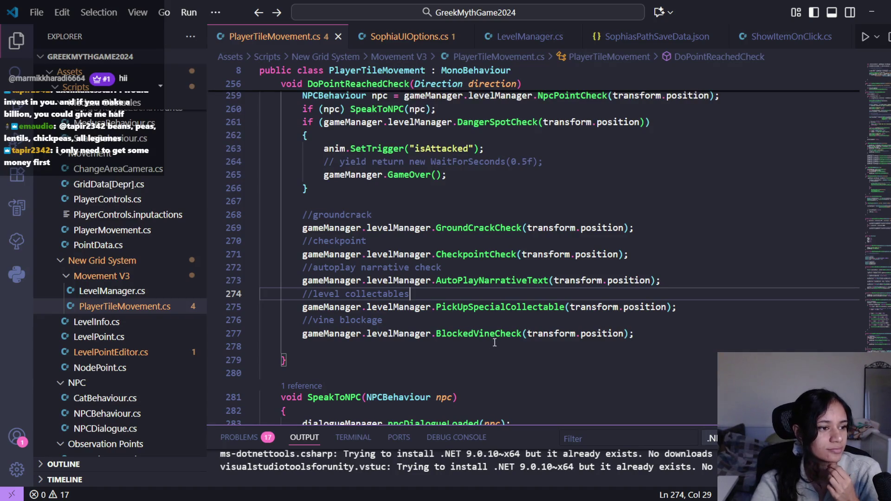
mouse_move(512, 294)
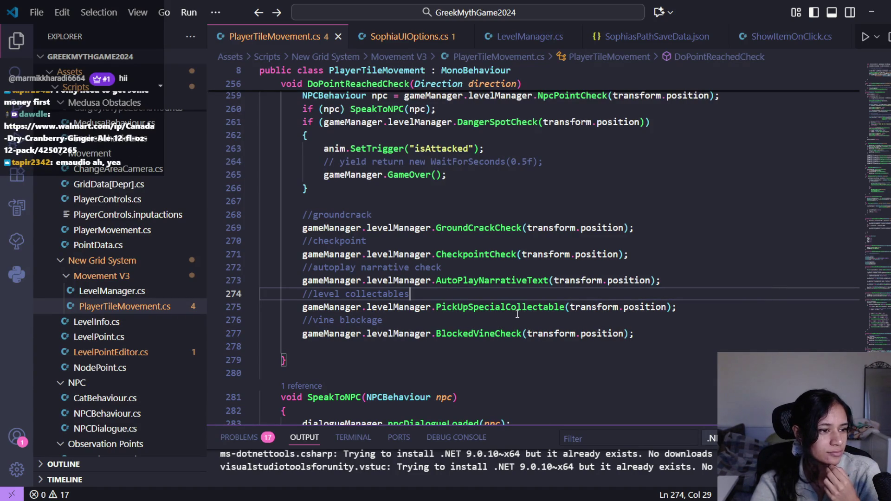
mouse_move(517, 309)
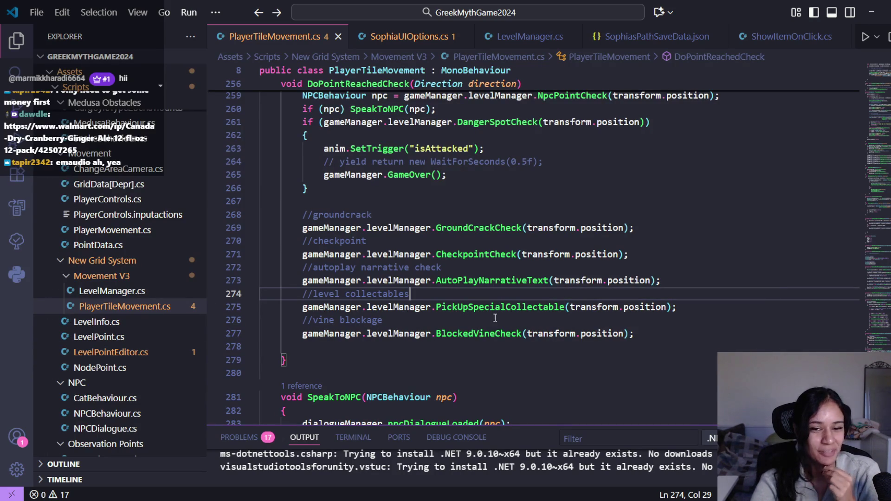
click(650, 330)
click(589, 317)
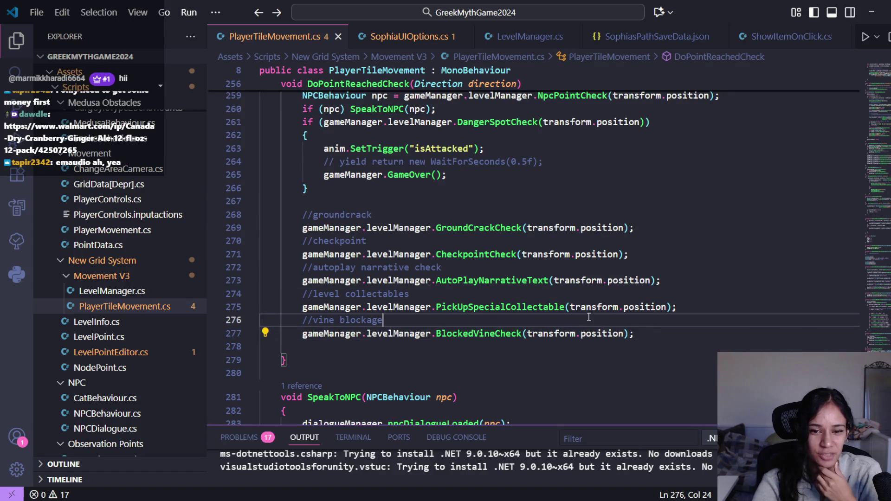
click(687, 304)
click(653, 294)
click(665, 280)
click(645, 268)
click(645, 254)
click(645, 243)
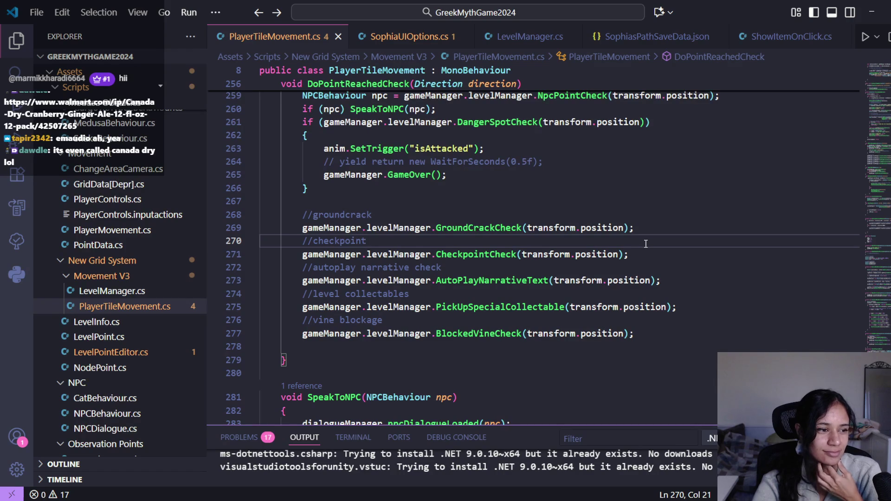
click(539, 272)
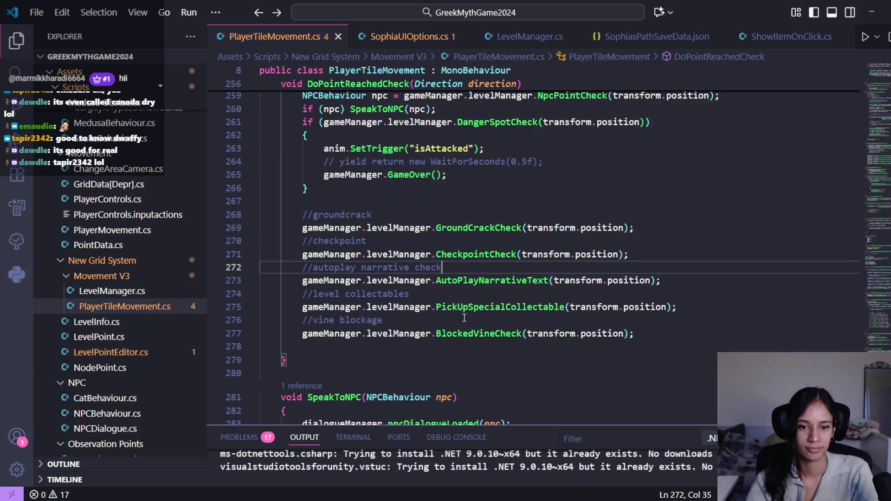
- Inspect the CheckpointCheck call's signature and highlight every use of transform in the method
click(488, 255)
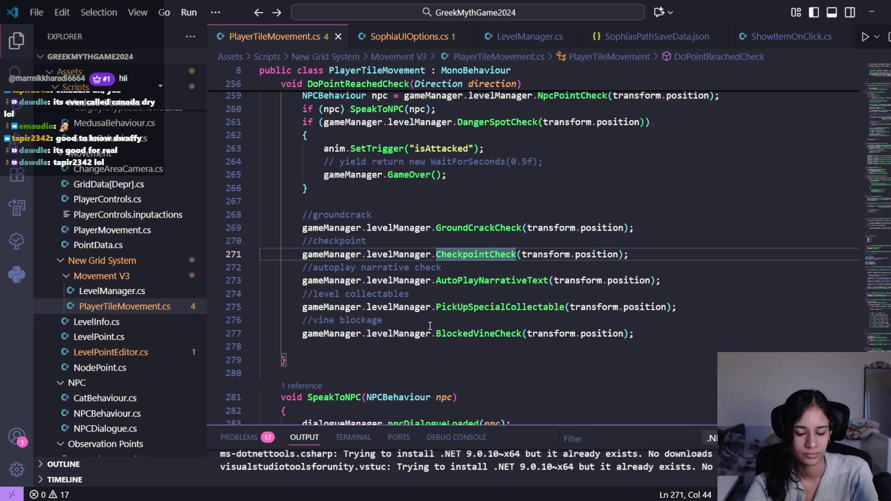
mouse_move(478, 333)
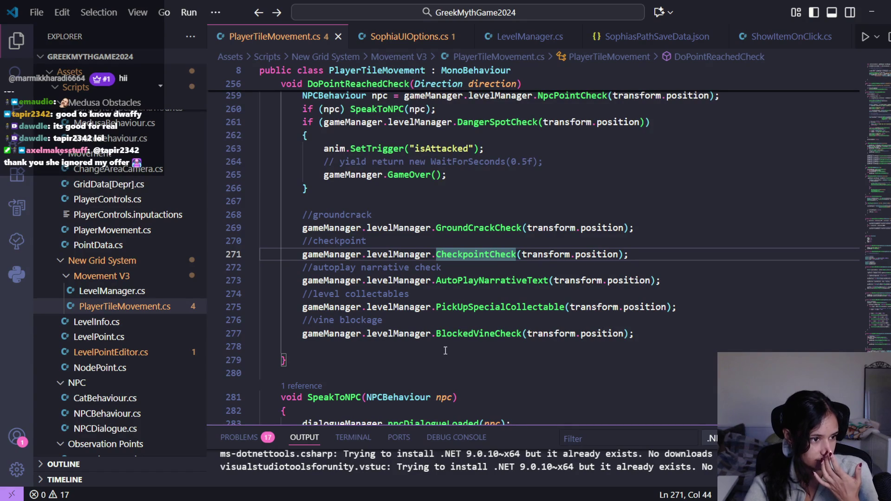
mouse_move(443, 343)
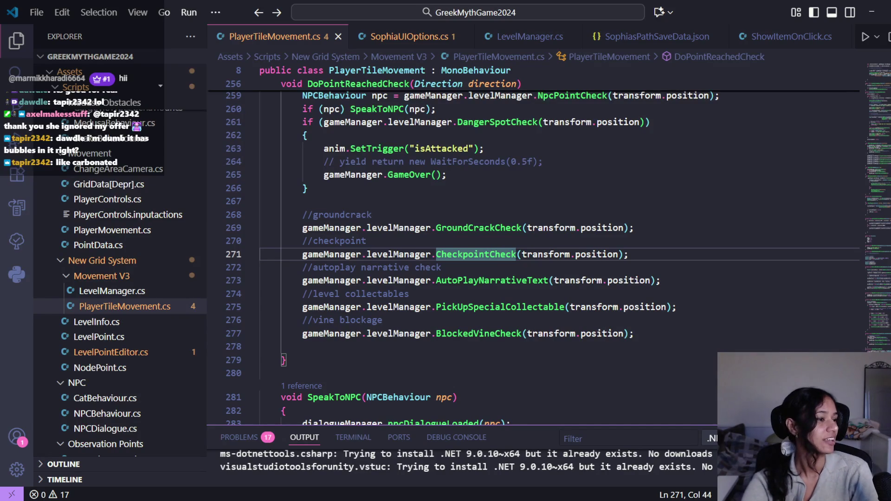
key(alt+Tab)
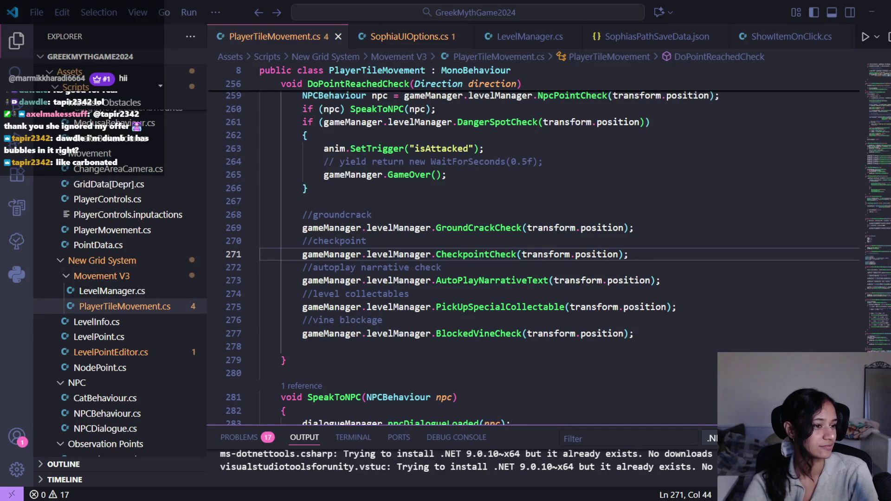
click(536, 222)
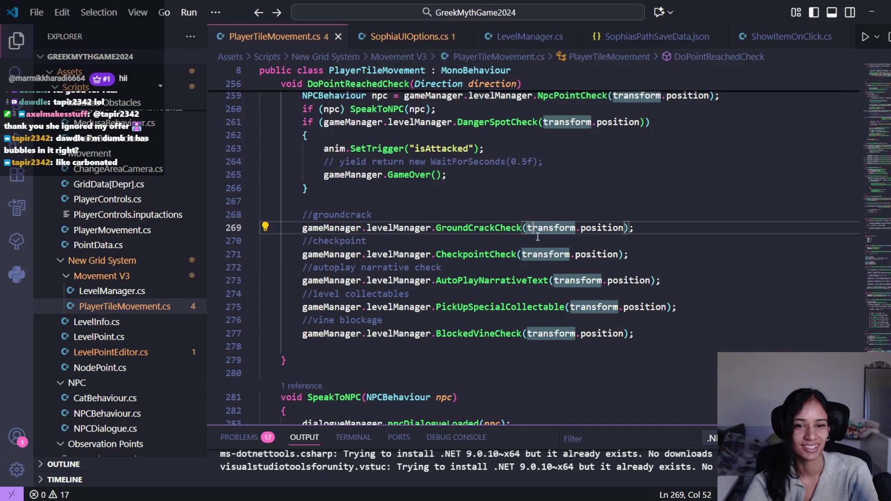
click(680, 231)
click(457, 256)
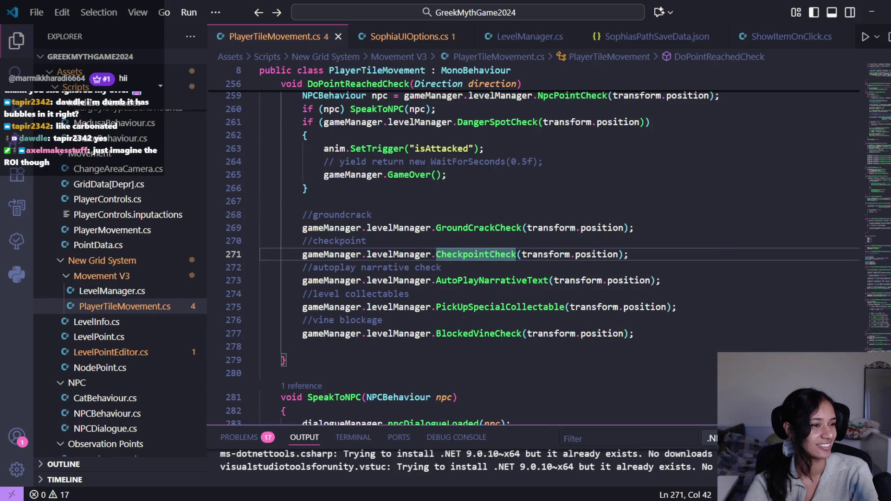
click(559, 255)
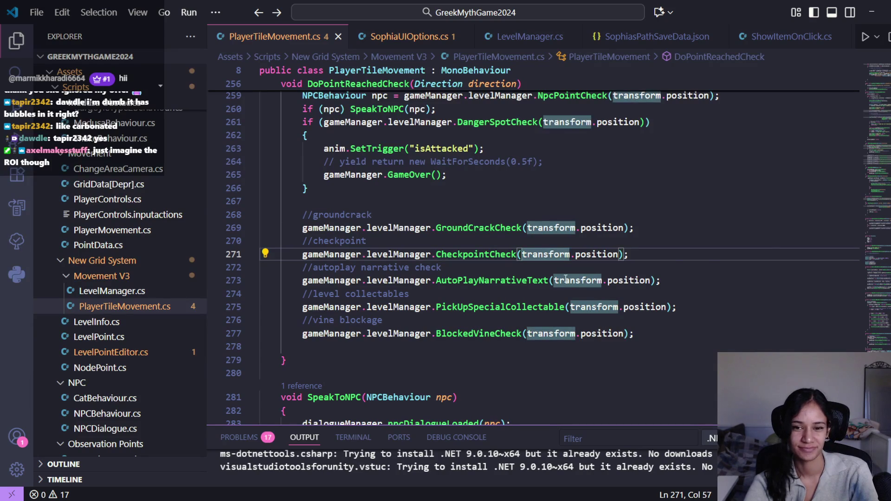
- Go to BlockedVineCheck, close SophiaUIOptions.cs, and show LevelManager.cs at PickUpSpecialCollectable
click(567, 334)
middle_click(415, 38)
click(419, 43)
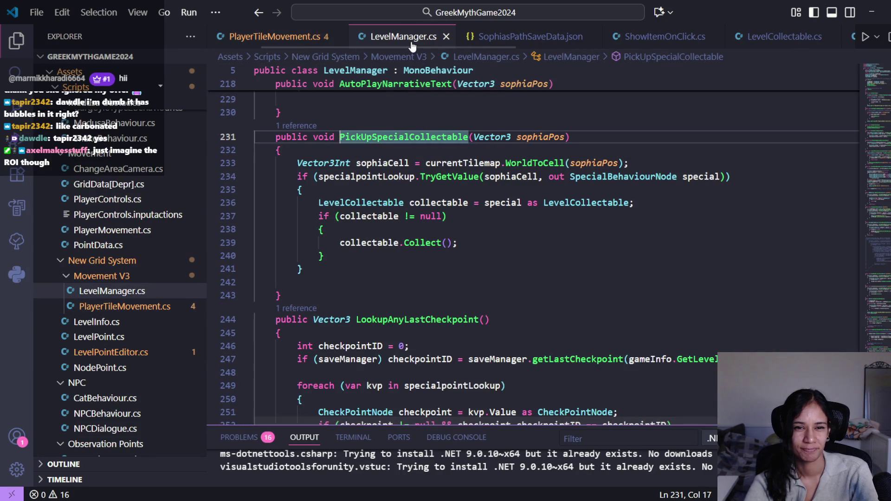
click(291, 40)
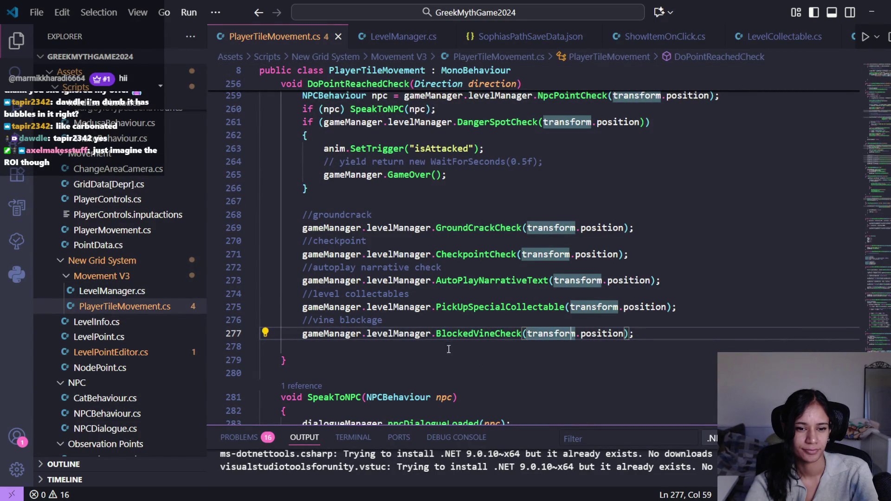
click(387, 36)
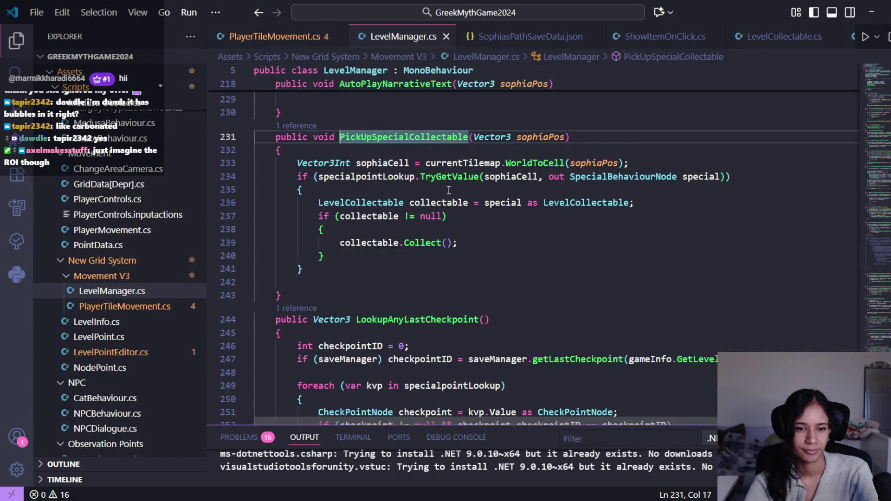
scroll(452, 188, down, 3)
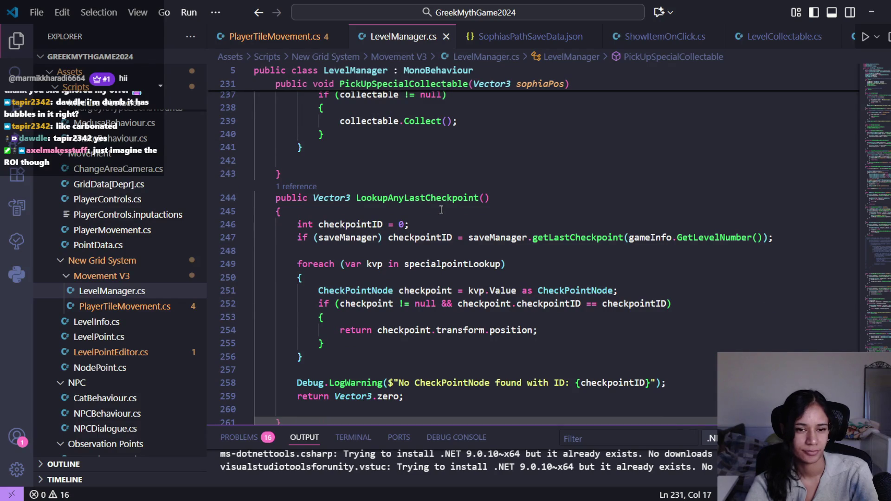
scroll(441, 210, up, 3)
scroll(439, 210, up, 3)
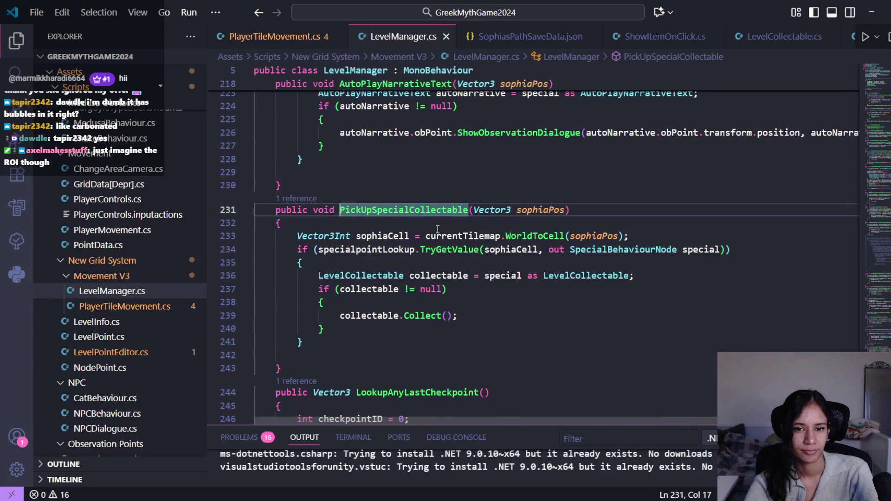
scroll(438, 229, up, 2)
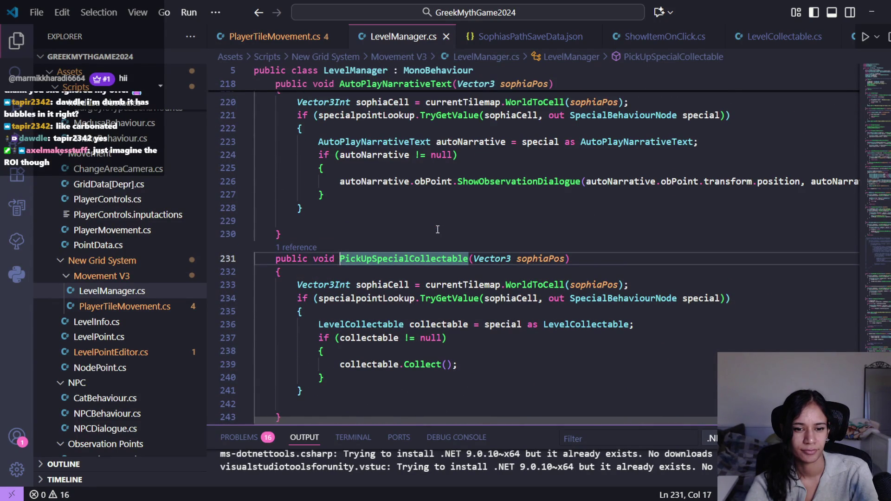
scroll(437, 229, up, 2)
scroll(437, 229, up, 6)
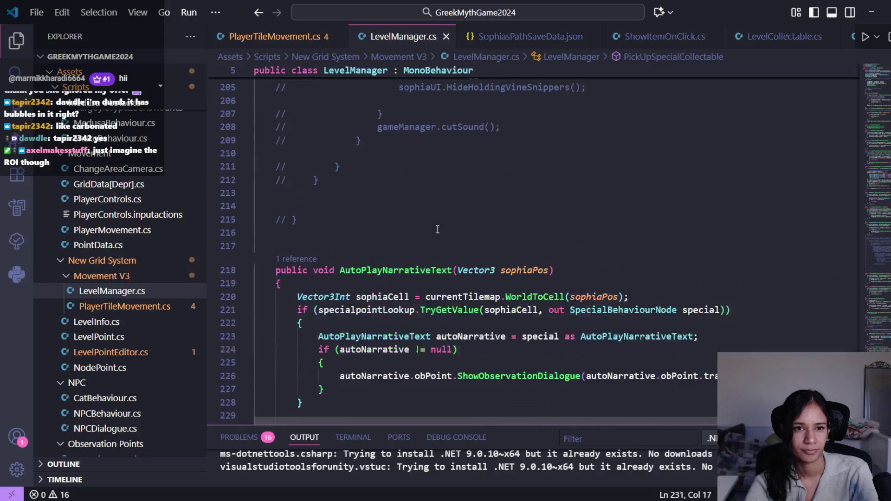
scroll(437, 231, down, 11)
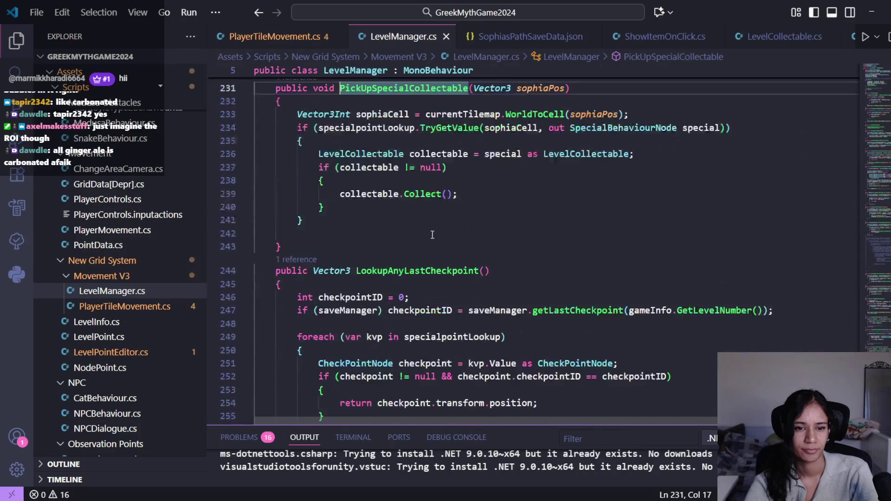
scroll(361, 237, up, 1)
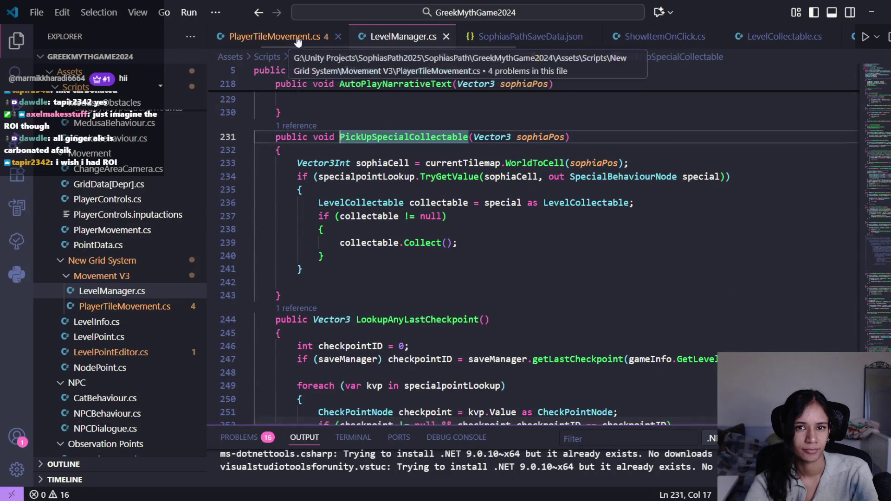
click(679, 38)
- Review the references to ClickOnObject and CheckAndShowItemOnPoint, then close the list
scroll(501, 223, down, 9)
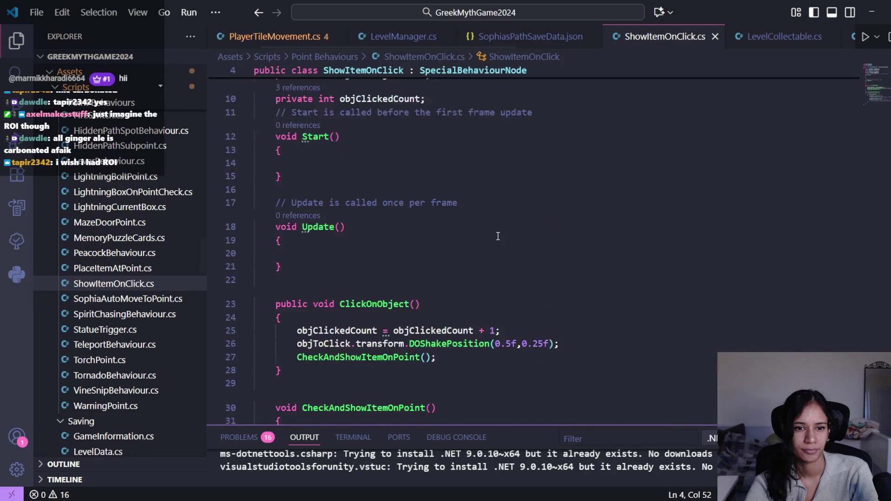
scroll(497, 236, up, 5)
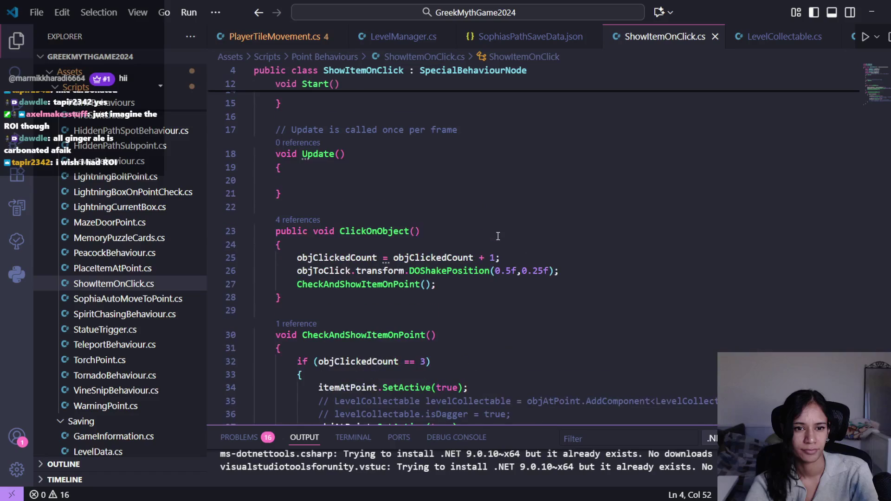
click(308, 221)
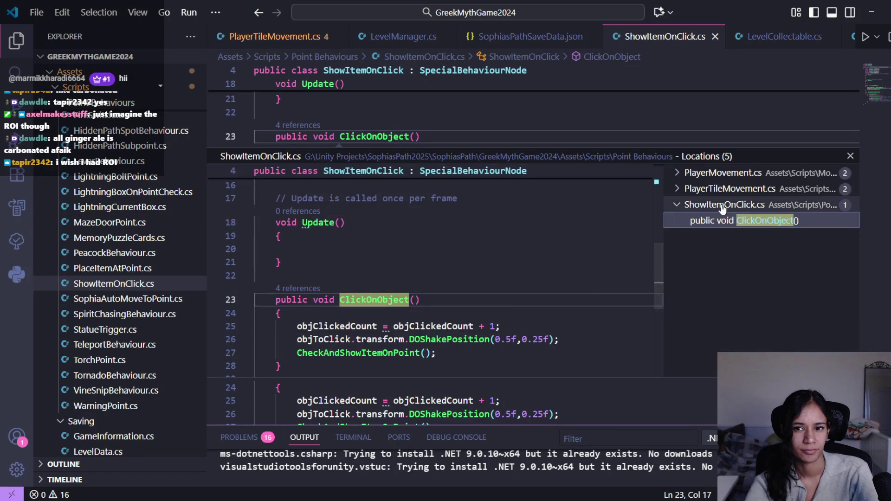
click(676, 190)
click(677, 174)
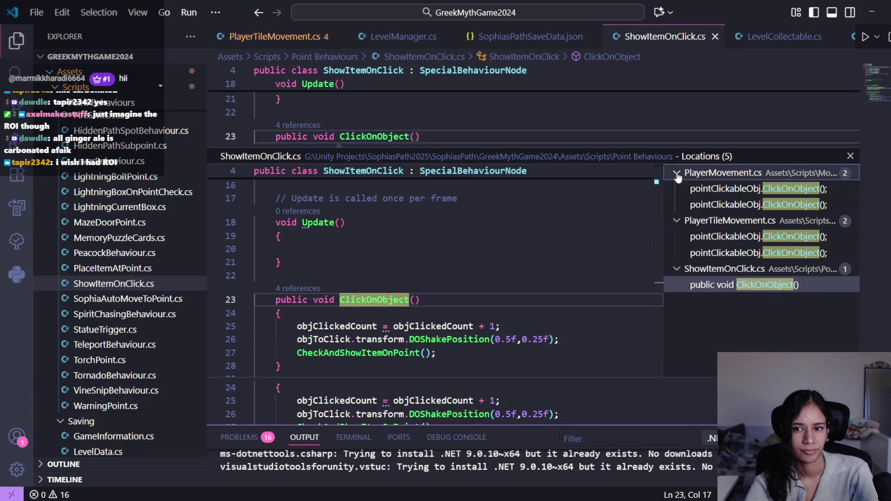
click(850, 156)
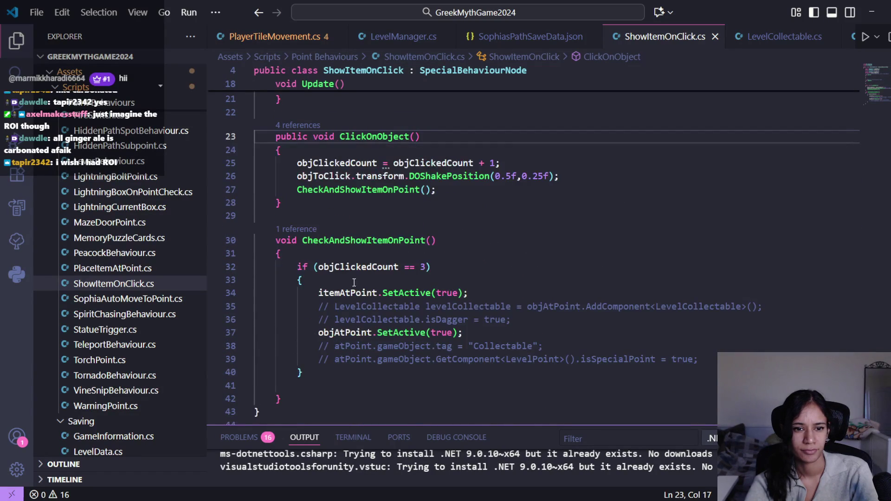
click(296, 229)
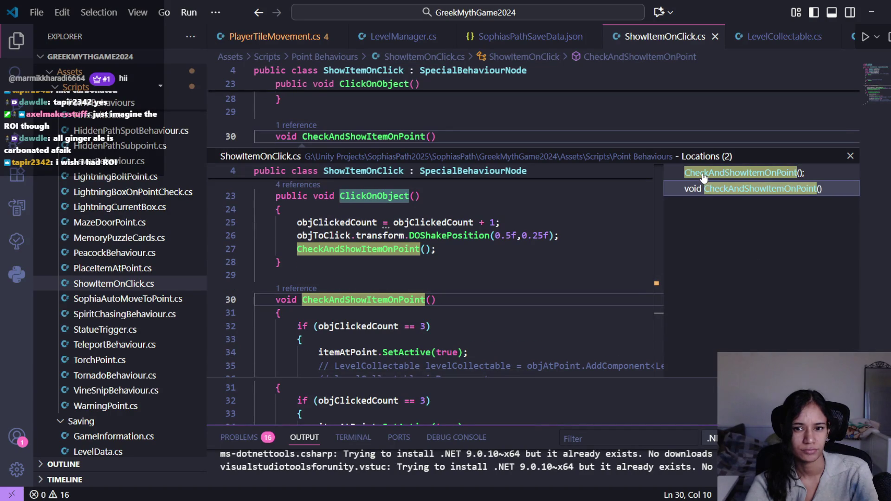
click(705, 189)
click(850, 155)
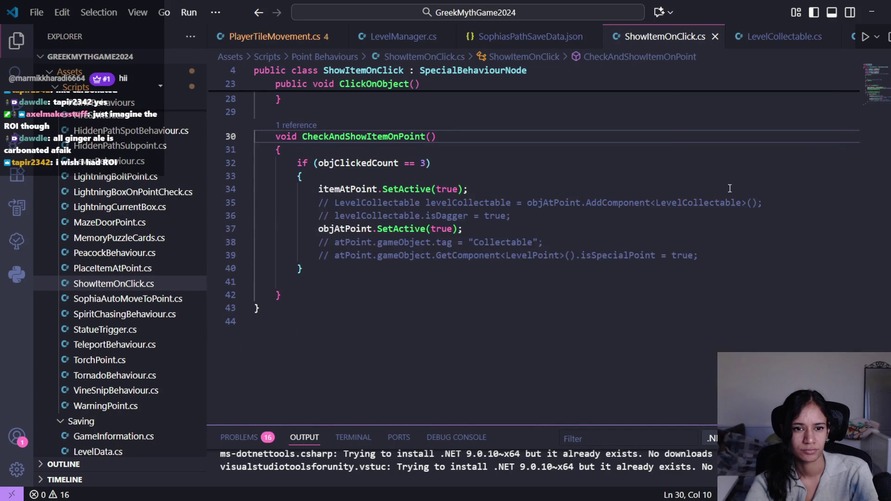
- List ShowItemOnClick's five references and open PlayerMovement.cs at its GetComponent call
scroll(417, 235, up, 4)
scroll(416, 234, up, 2)
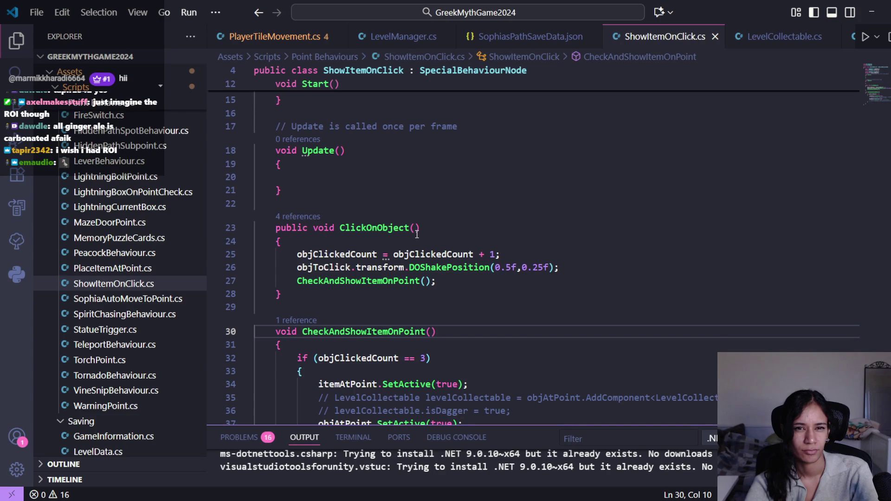
scroll(418, 246, up, 1)
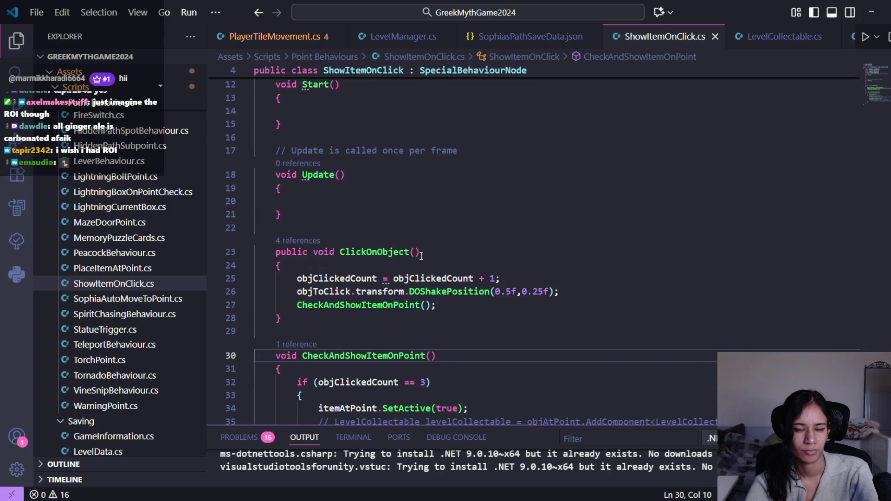
scroll(417, 260, up, 5)
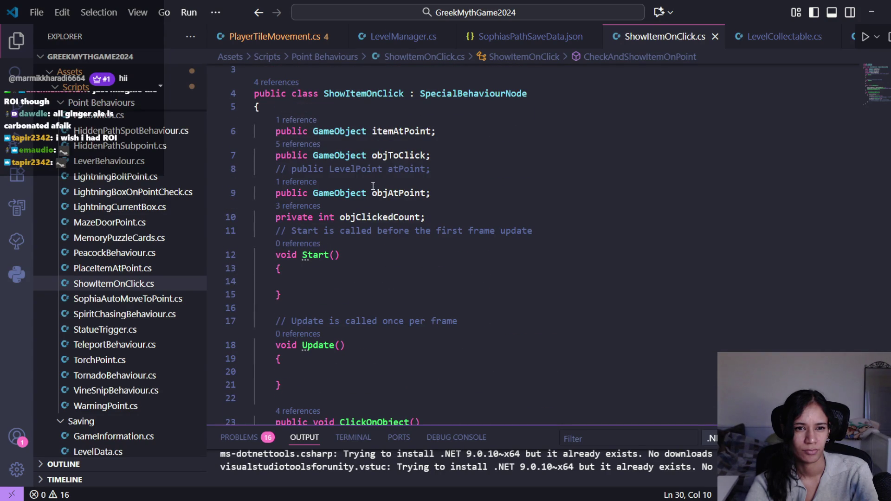
click(276, 82)
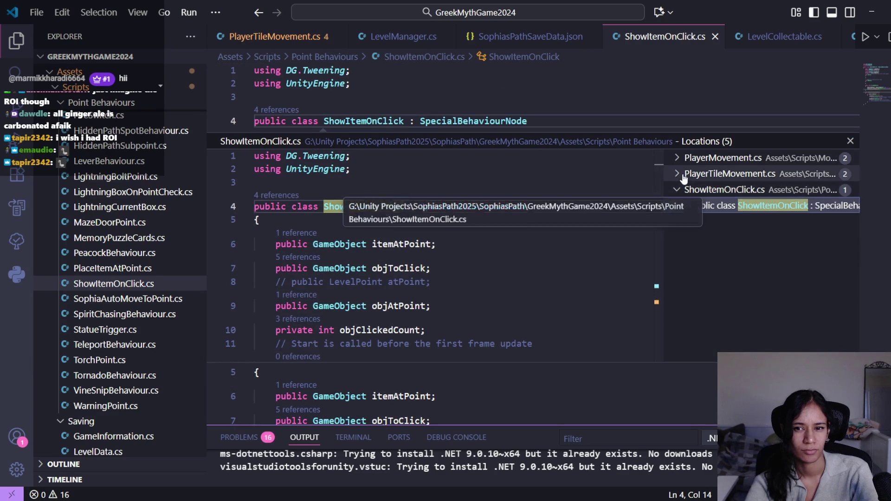
click(684, 174)
click(684, 158)
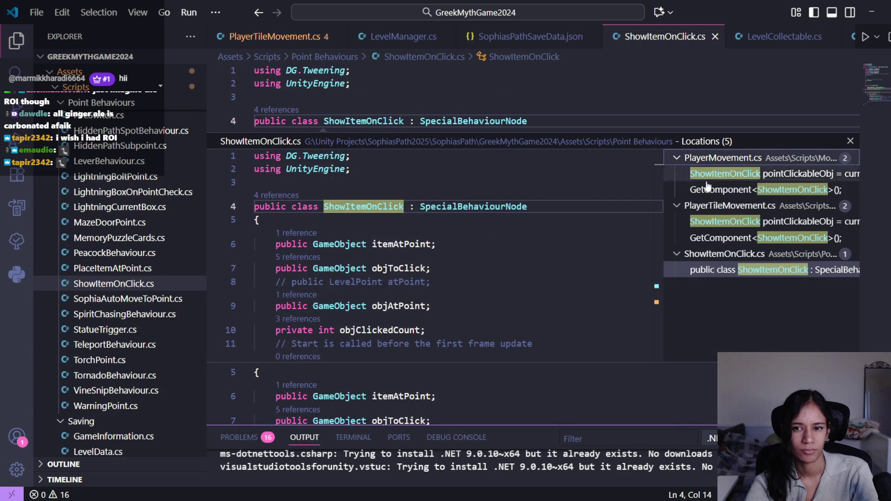
click(768, 190)
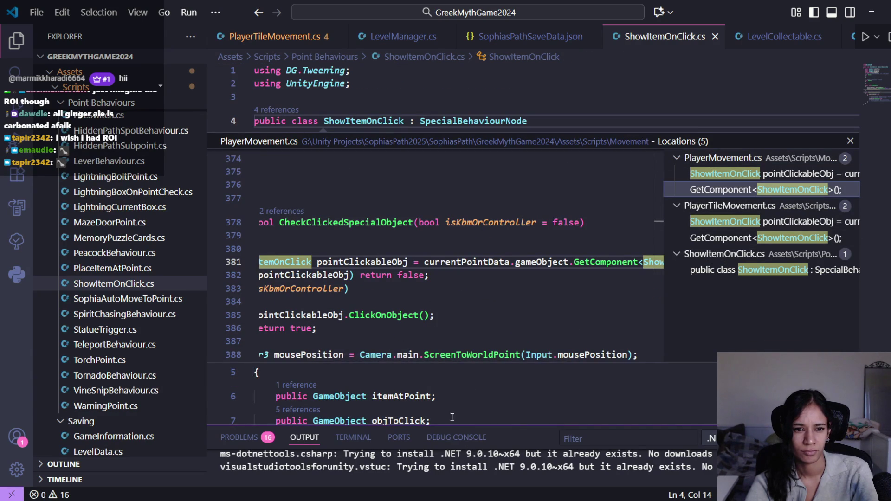
double_click(819, 191)
- Close the peek, read CheckClickedSpecialObject in PlayerMovement.cs, then search PlayerTileMovement.cs for it
key(Escape)
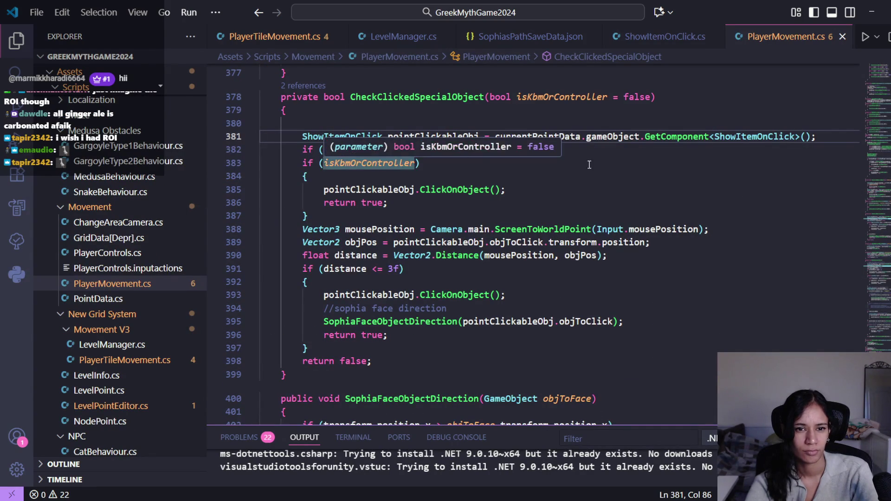
scroll(601, 278, up, 2)
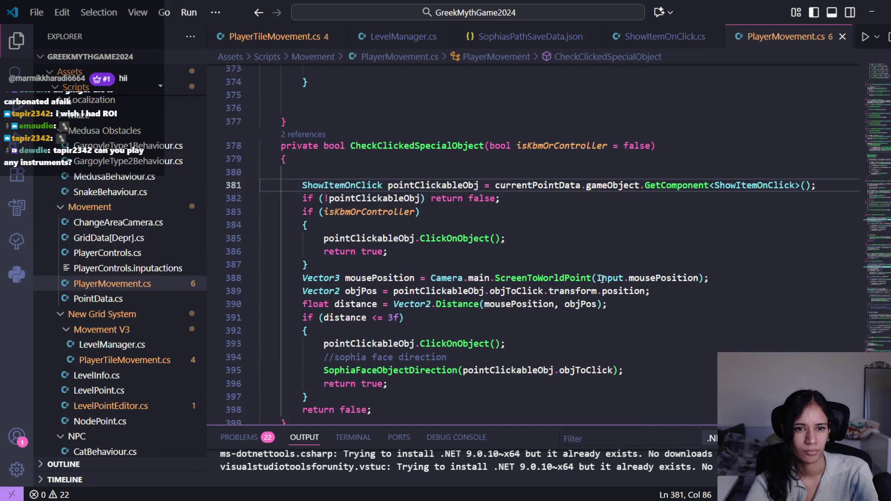
scroll(602, 279, down, 1)
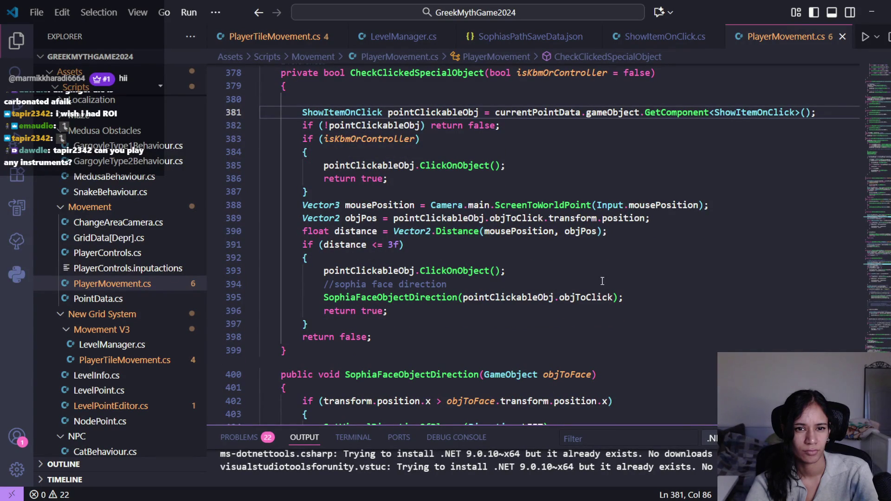
scroll(475, 164, up, 1)
click(441, 99)
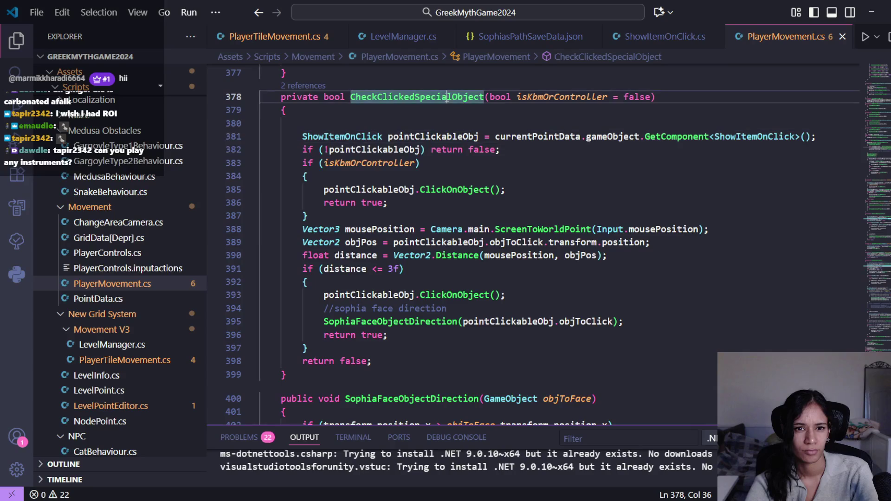
click(274, 36)
key(ctrl+f)
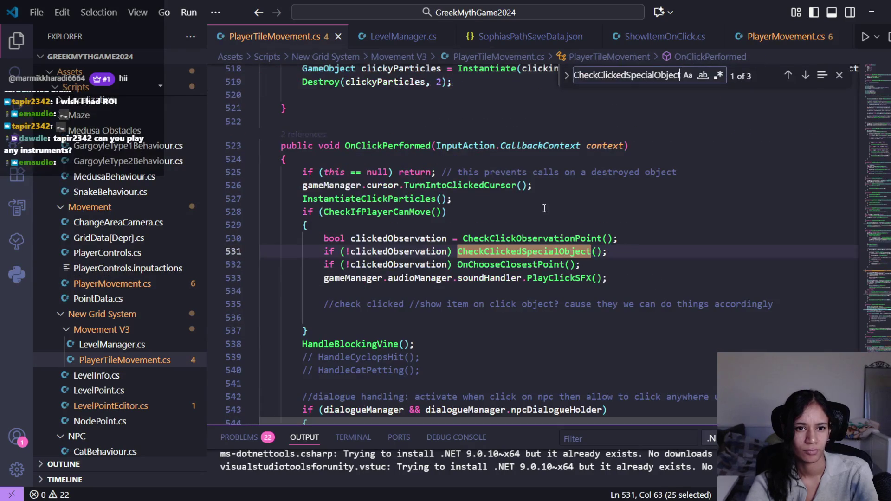
- Jump to CheckClickedSpecialObject, add a blank line after 568, and comment out lines 567–568
ctrl+click(573, 251)
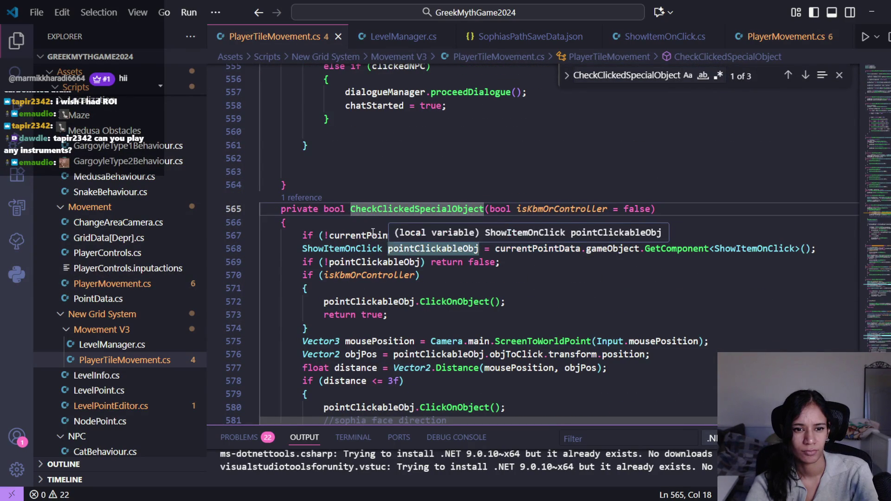
scroll(595, 224, down, 1)
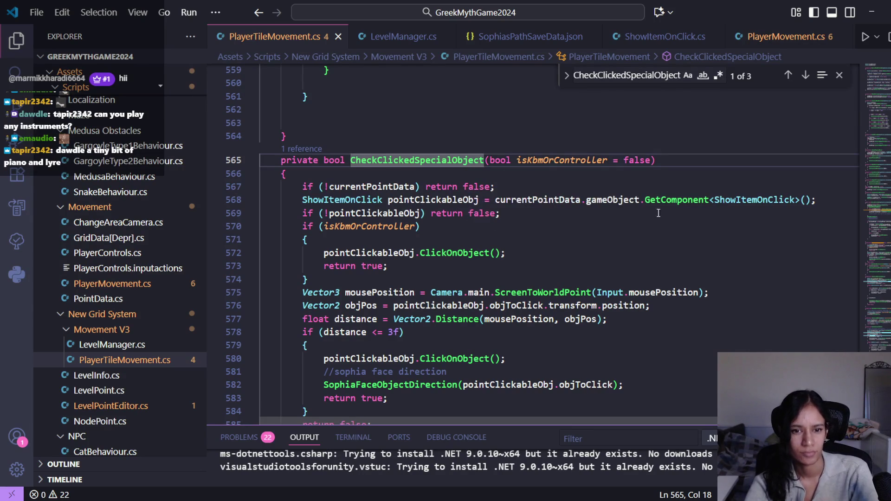
click(807, 204)
key(Return)
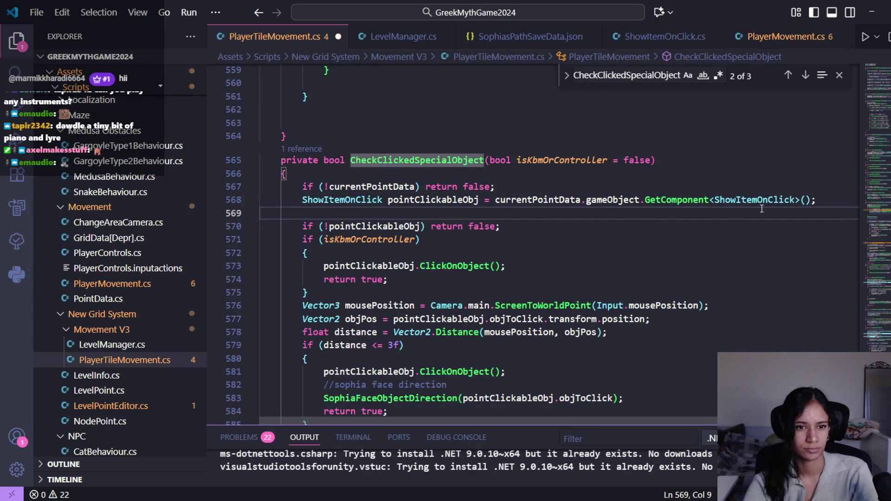
mouse_move(302, 187)
mouse_down()
mouse_move(327, 200)
mouse_move(843, 193)
mouse_move(827, 202)
mouse_up()
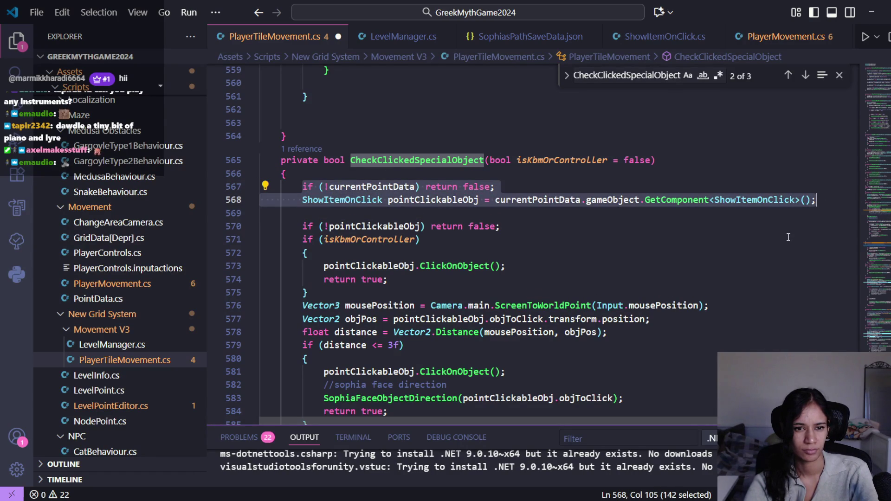
key(ctrl+slash)
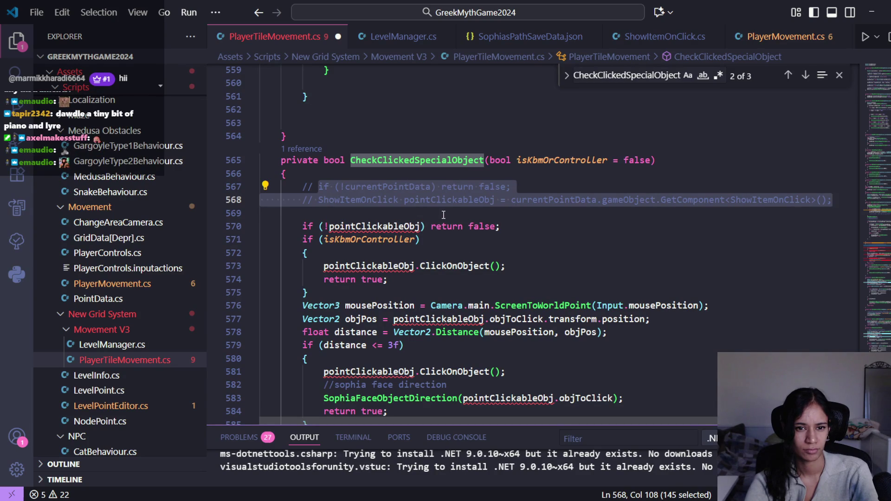
- Copy 'ShowItemOnClick pointClickableObj' from the commented code into a declaration with a semicolon on line 569
click(441, 199)
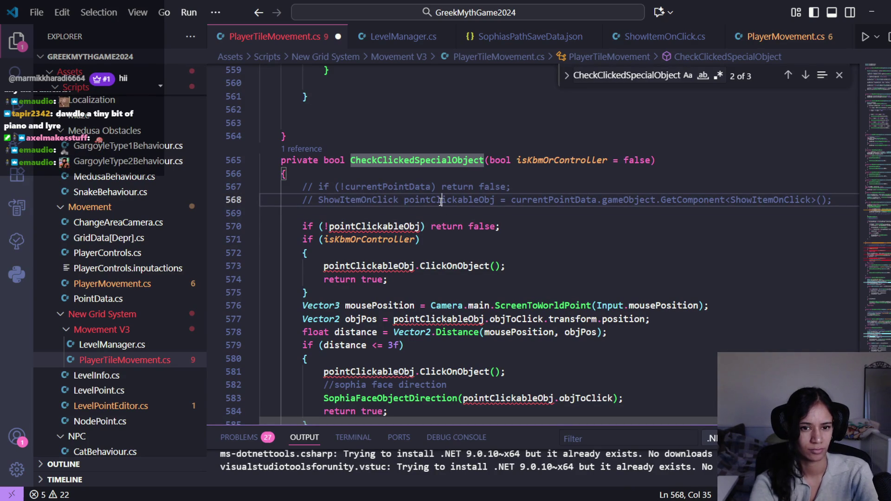
click(399, 36)
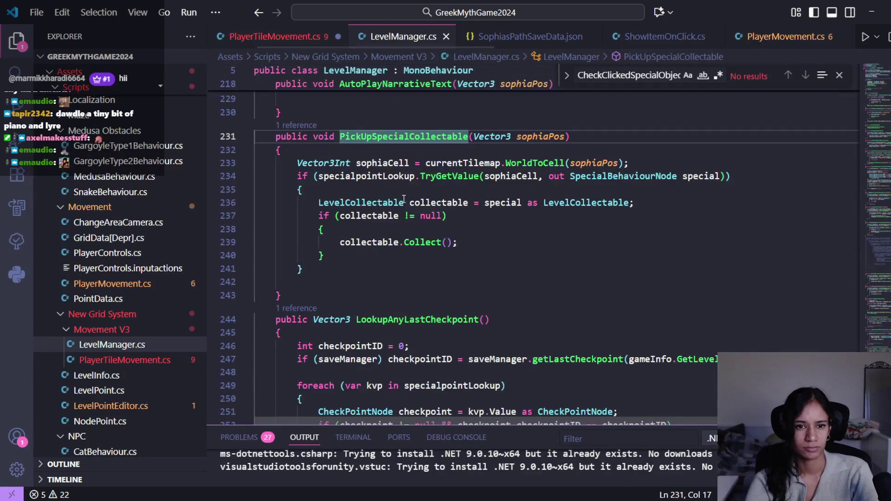
click(301, 37)
click(419, 223)
click(383, 212)
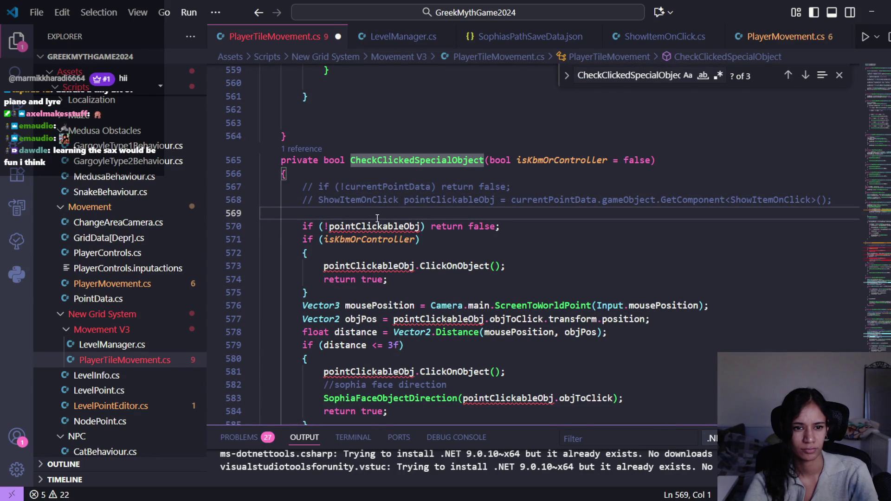
mouse_move(500, 200)
mouse_down()
mouse_move(324, 188)
mouse_move(318, 203)
mouse_up()
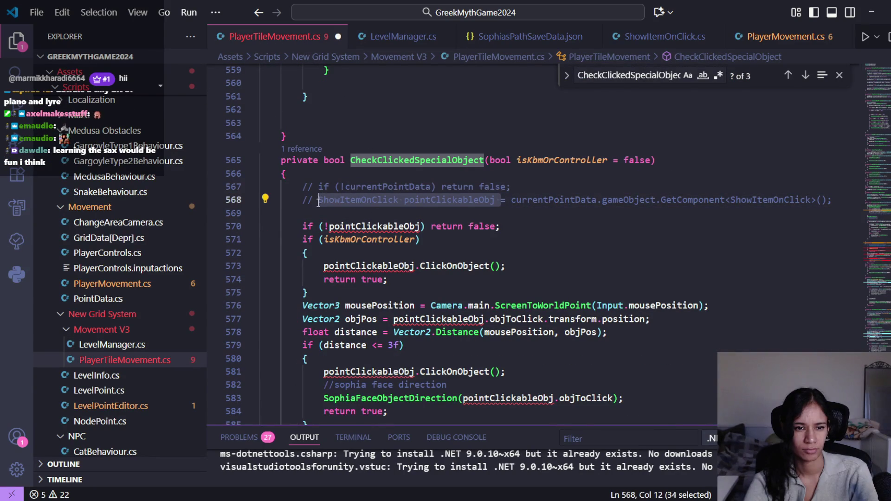
key(ctrl+c)
click(318, 213)
key(ctrl+v)
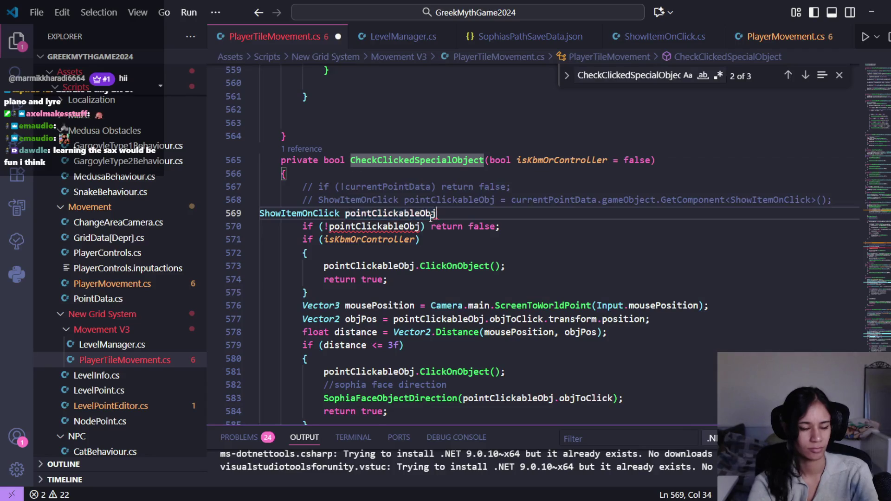
text(;)
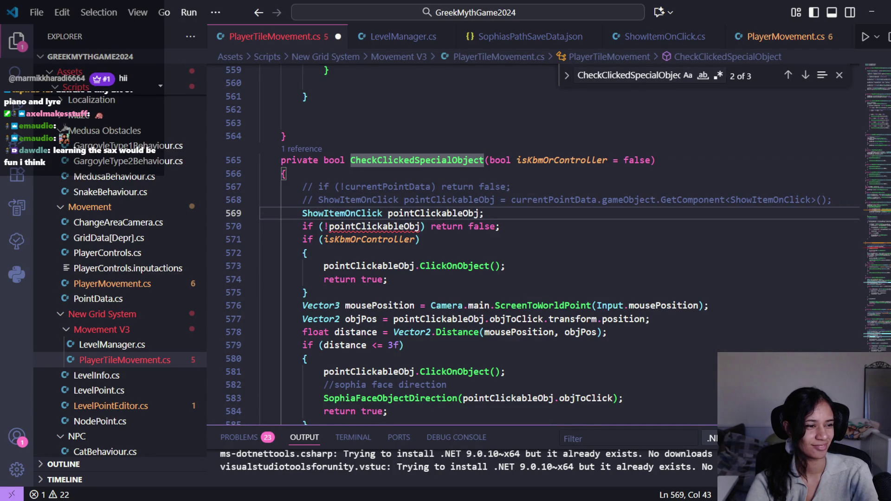
- Review how pointClickableObj and the early return on line 570 use the new declaration, then go to LevelManager.cs
click(428, 213)
click(317, 213)
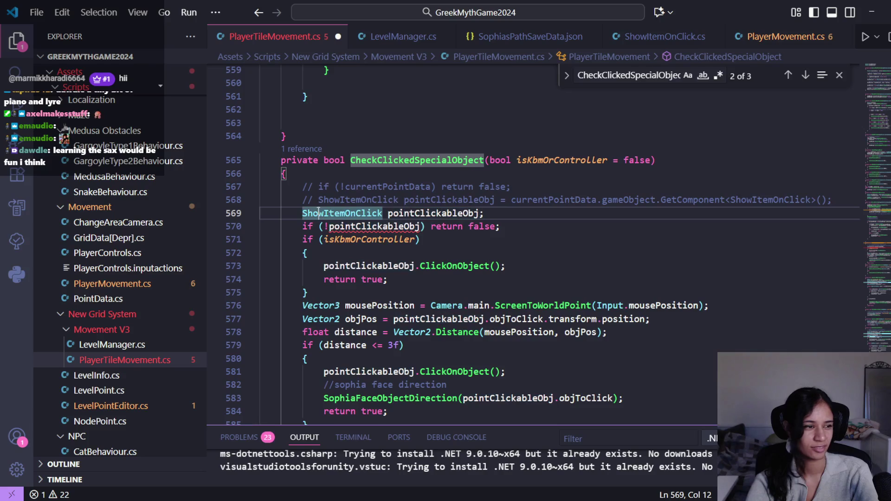
mouse_move(314, 211)
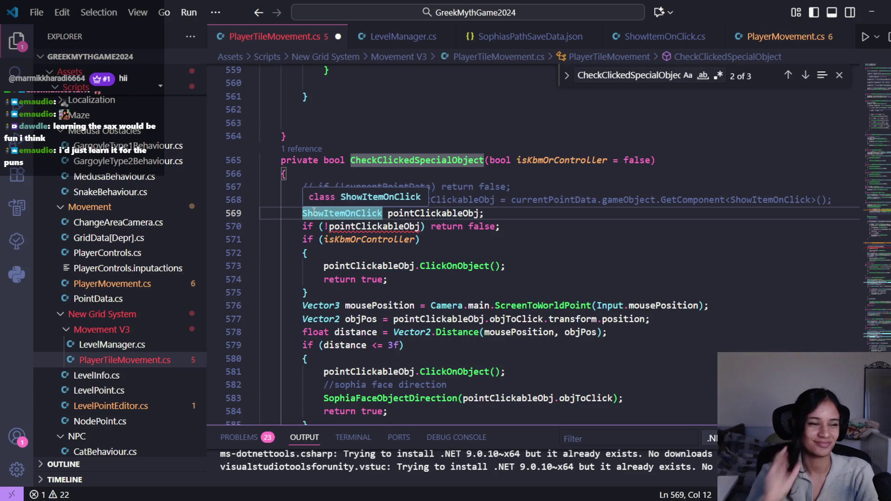
click(400, 226)
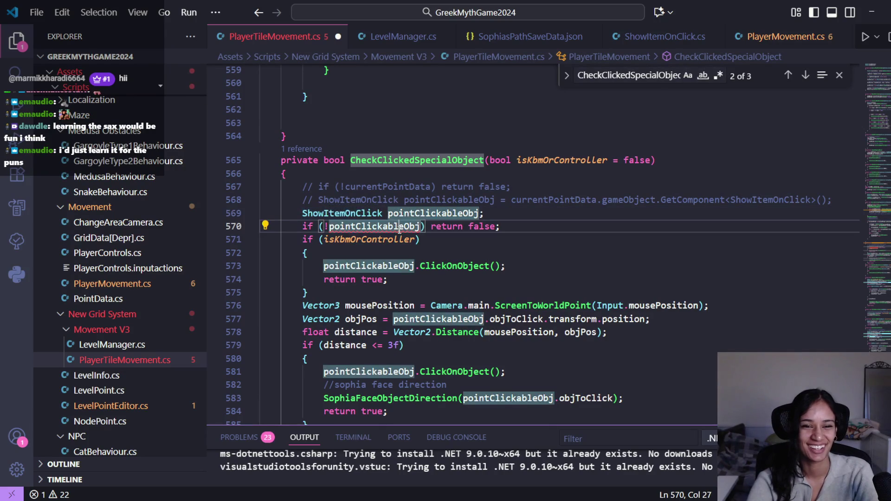
click(479, 213)
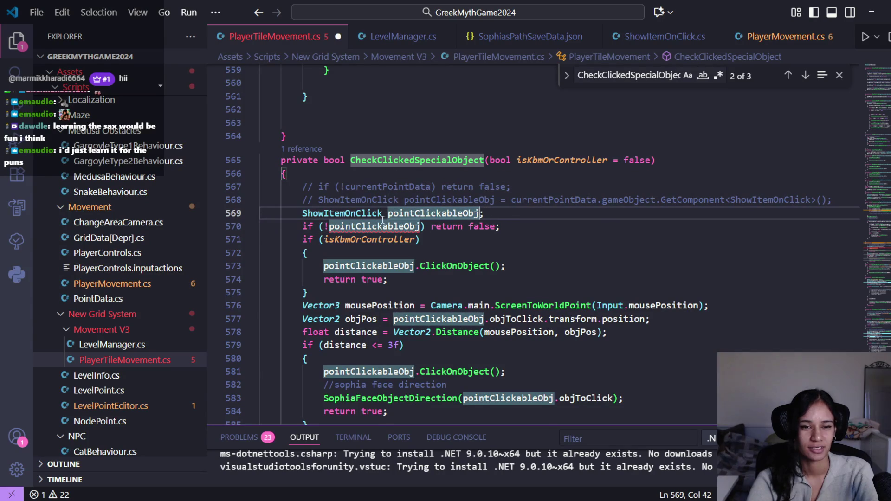
click(448, 227)
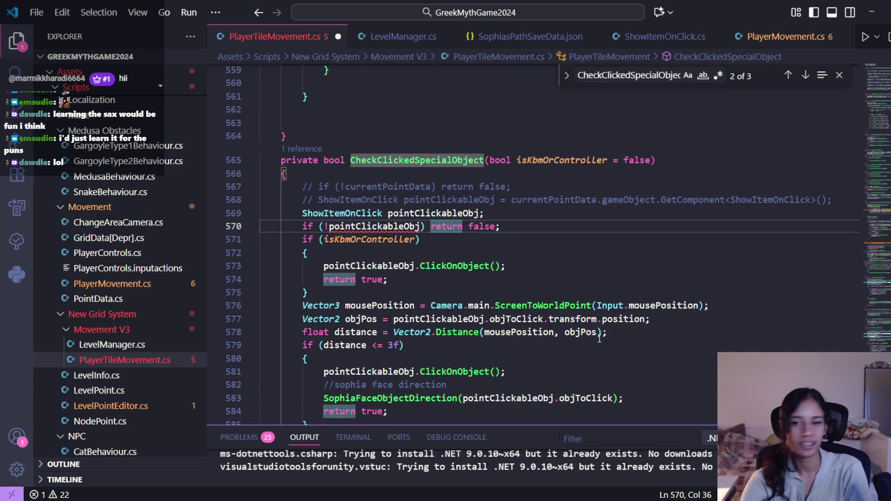
key(Left)
key(Left)
key(Left)
click(493, 213)
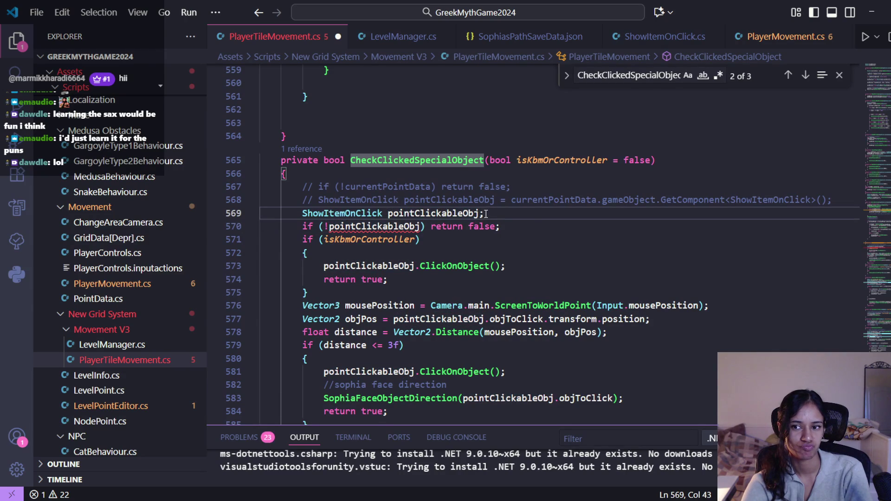
click(403, 37)
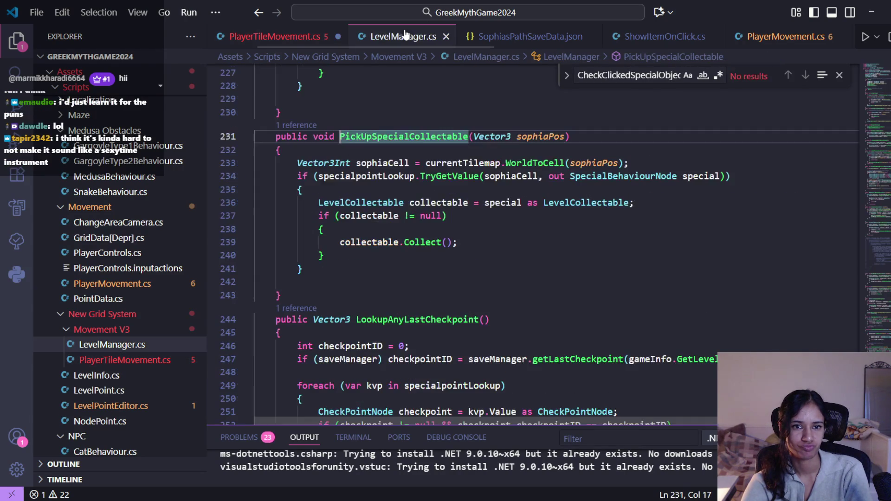
- Paste a second copy of the PickUpSpecialCollectable method below the original
scroll(396, 243, down, 1)
scroll(397, 243, up, 2)
mouse_move(283, 319)
mouse_down()
mouse_move(334, 200)
mouse_move(280, 160)
mouse_up()
click(307, 317)
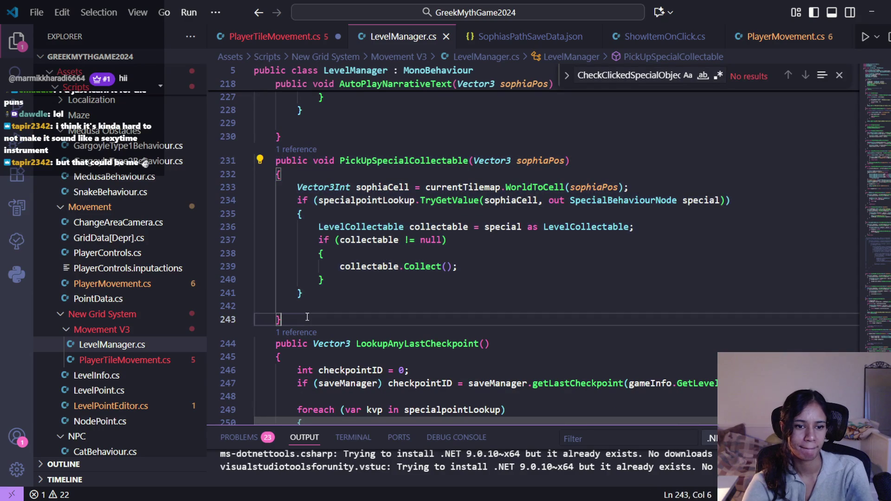
key(Return)
key(ctrl+v)
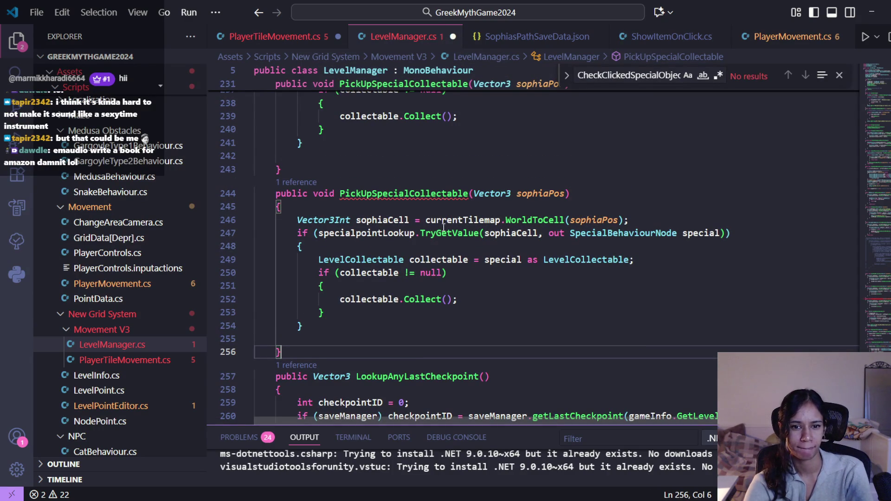
- Change the cast type on line 249 from LevelCollectable to ShowItemOnClick
double_click(581, 259)
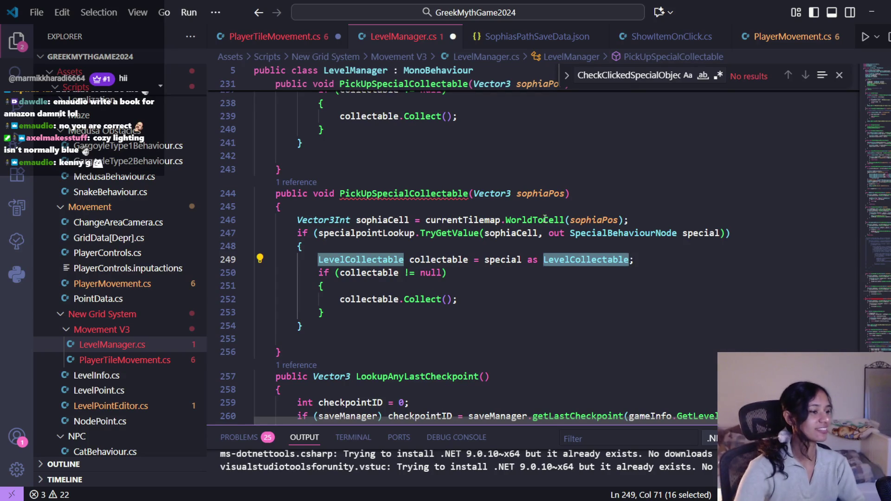
mouse_move(553, 217)
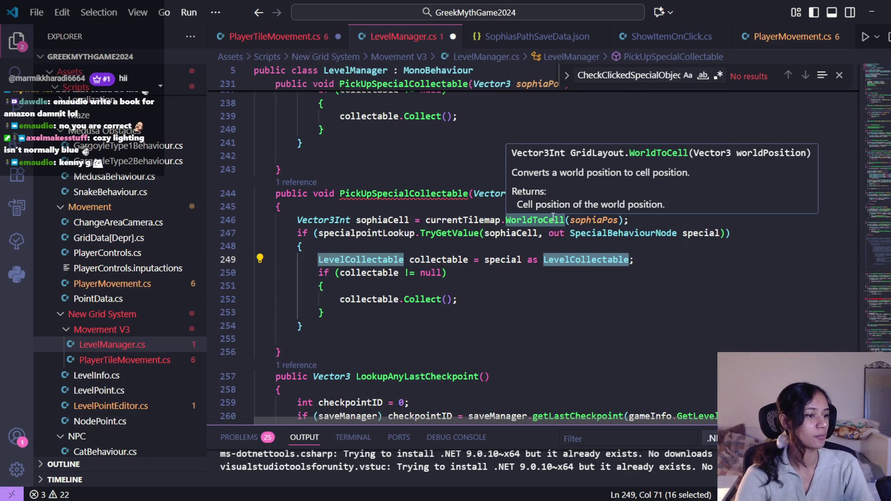
mouse_move(627, 261)
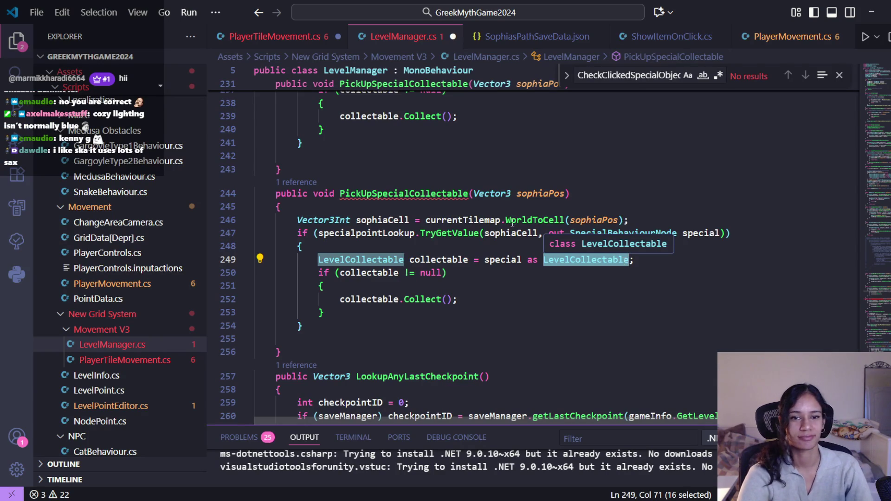
double_click(449, 194)
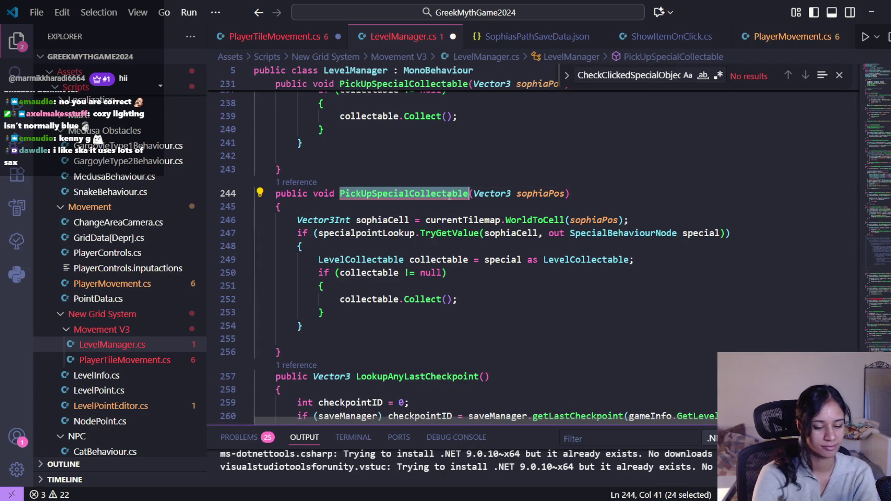
double_click(605, 258)
text(Show)
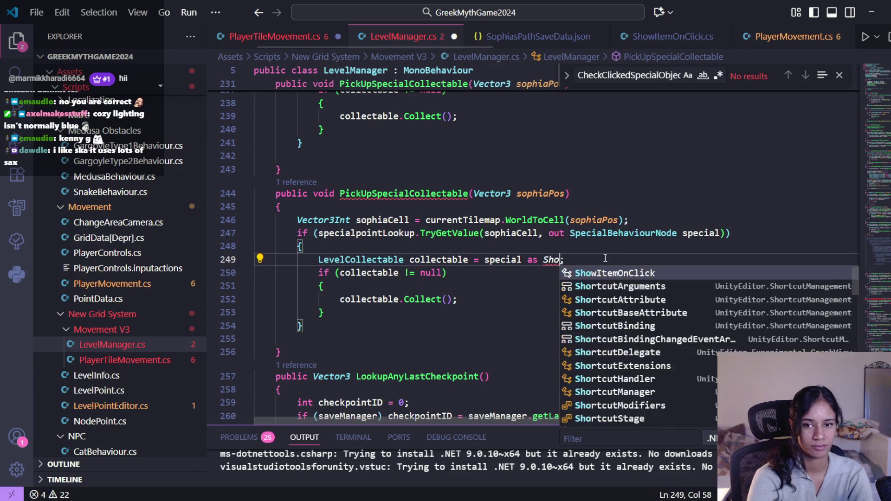
key(Tab)
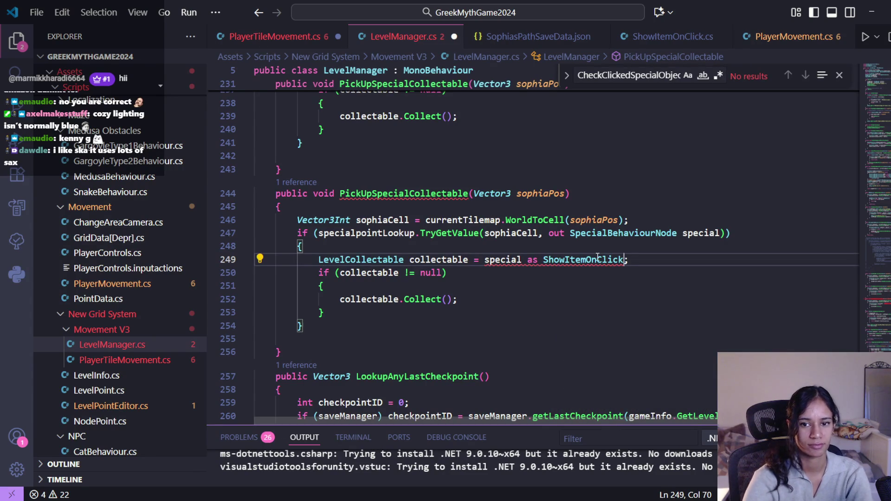
mouse_move(597, 258)
mouse_move(442, 297)
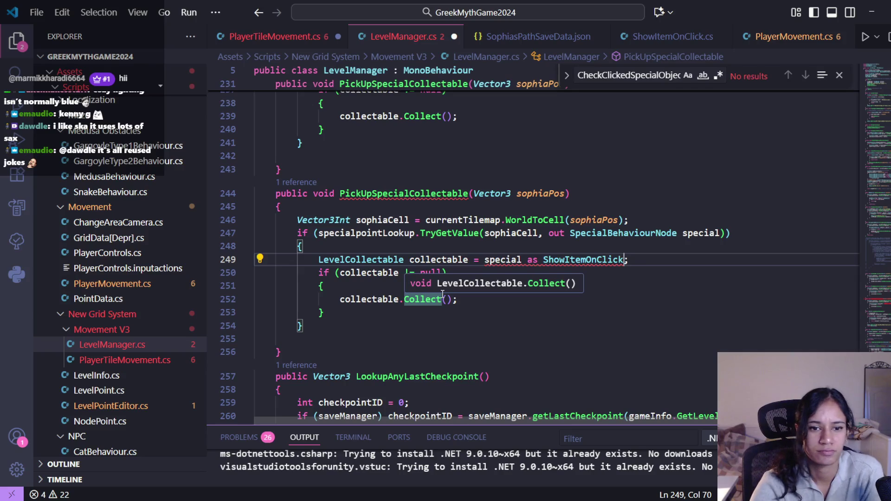
- Replace the null-check and Collect block with 'return true;' and add 'return false;' after it
drag(343, 315, 322, 271)
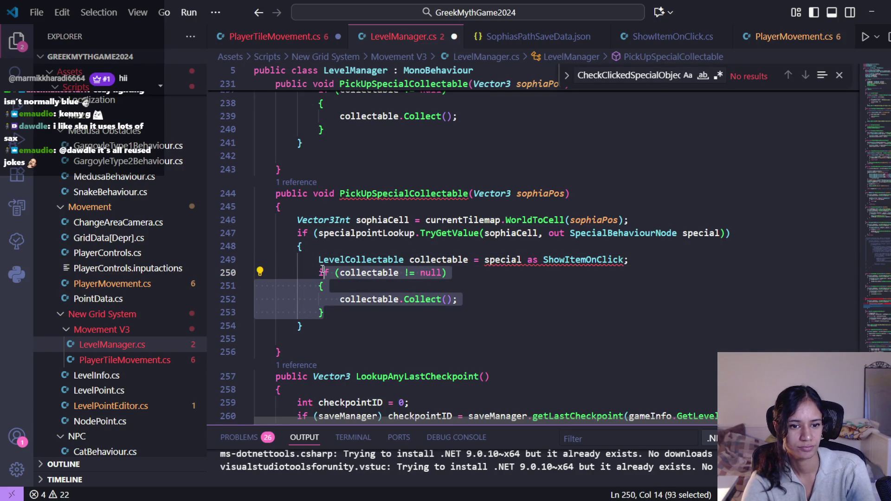
text(return true)
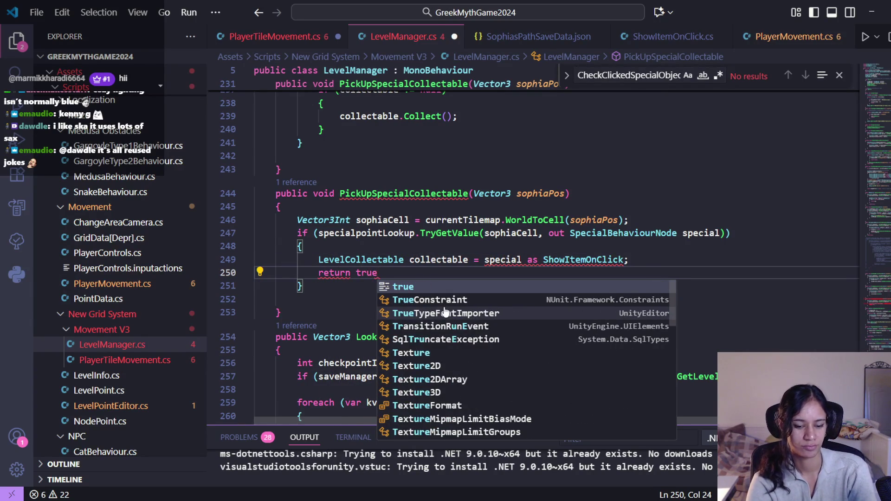
text(;)
key(Down)
key(Return)
text(return false;)
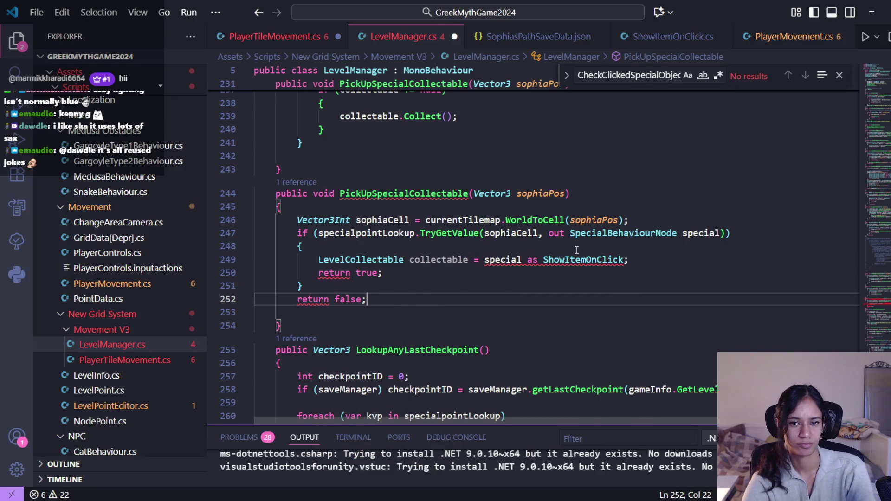
- Rework line 249's declaration to use ShowItemOnClick and the new name specialArea
double_click(569, 259)
key(ctrl+c)
double_click(360, 259)
key(ctrl+v)
double_click(497, 259)
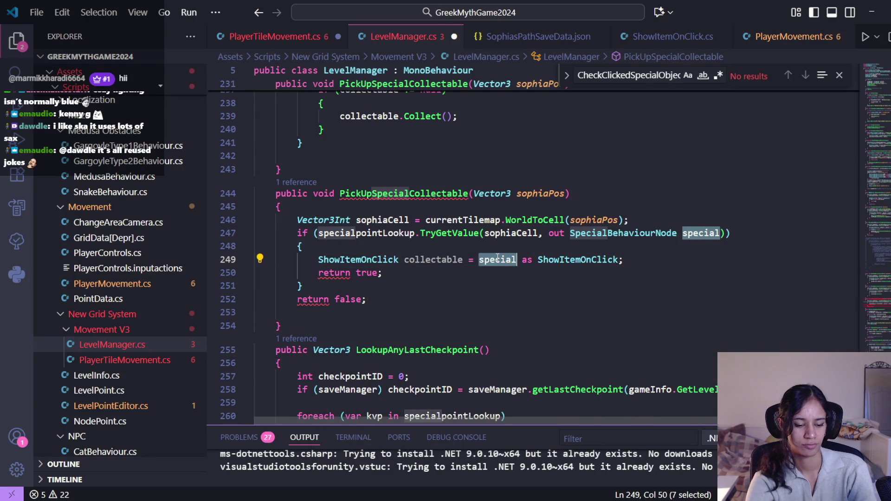
text(special as ShowItem)
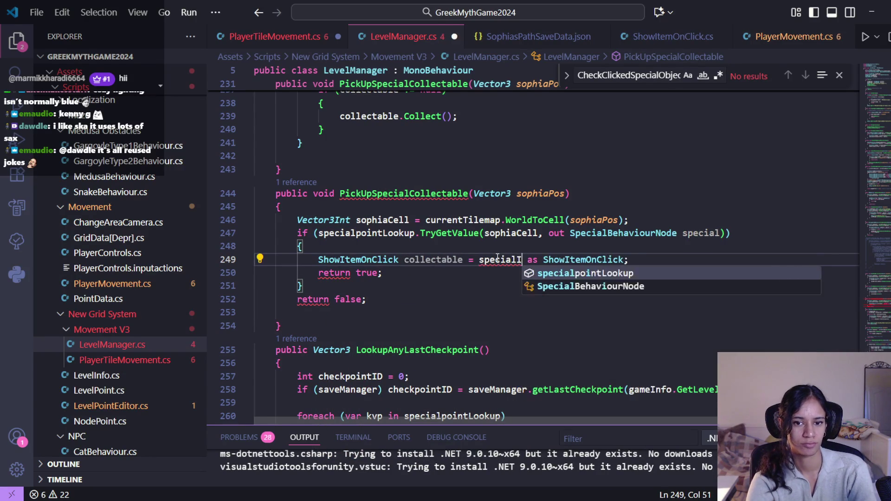
key(BackSpace)
key(BackSpace)
key(BackSpace)
text(Area)
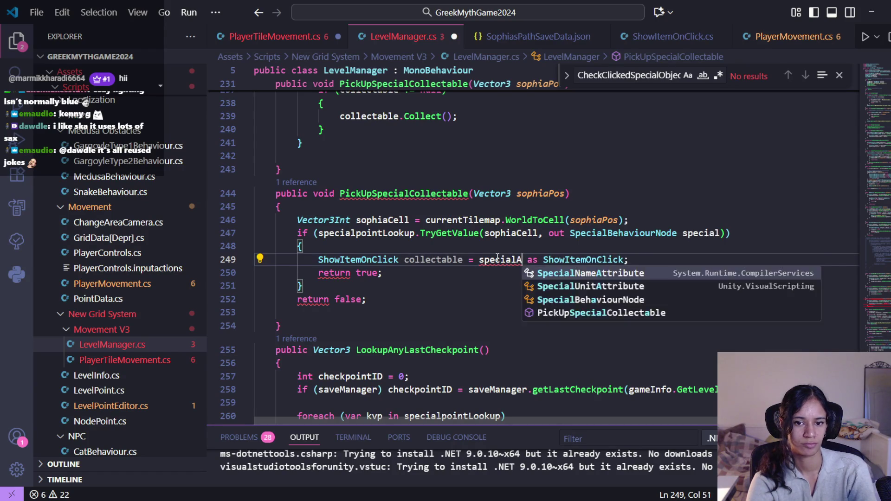
- Rename the variable collectable to specialArea and keep special as the cast source
double_click(497, 258)
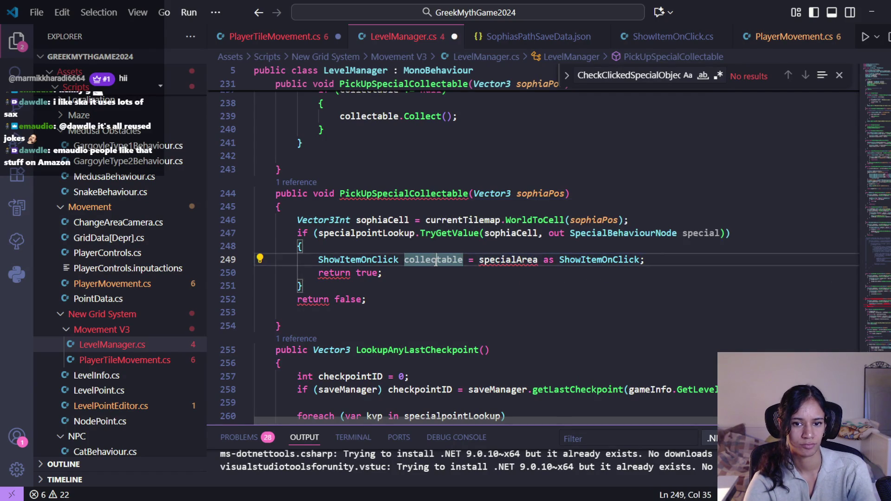
double_click(434, 259)
key(ctrl+v)
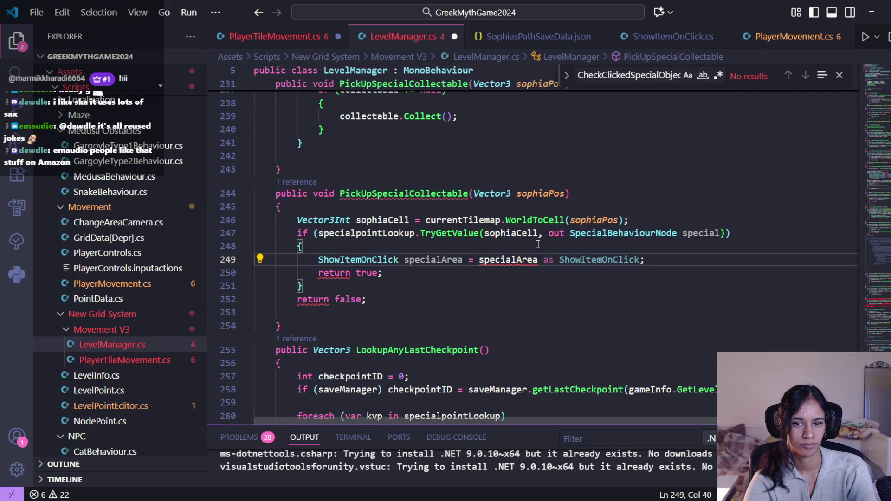
double_click(700, 233)
key(ctrl+c)
double_click(509, 260)
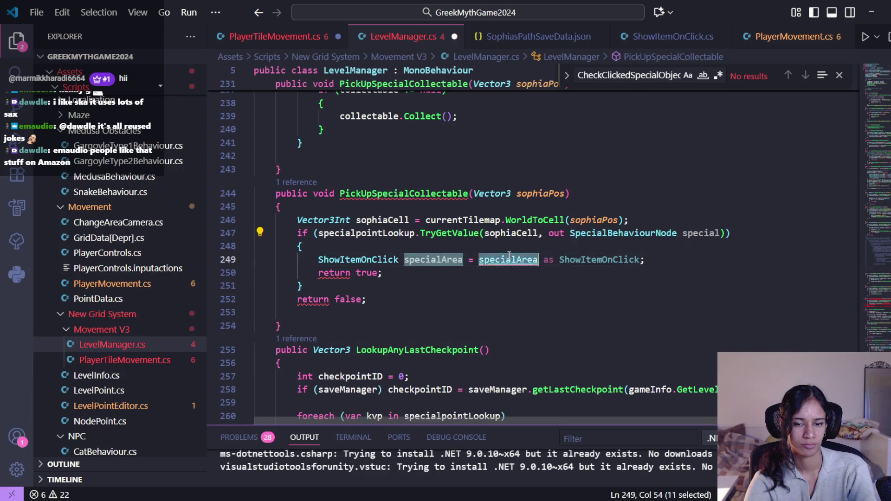
key(ctrl+v)
double_click(320, 195)
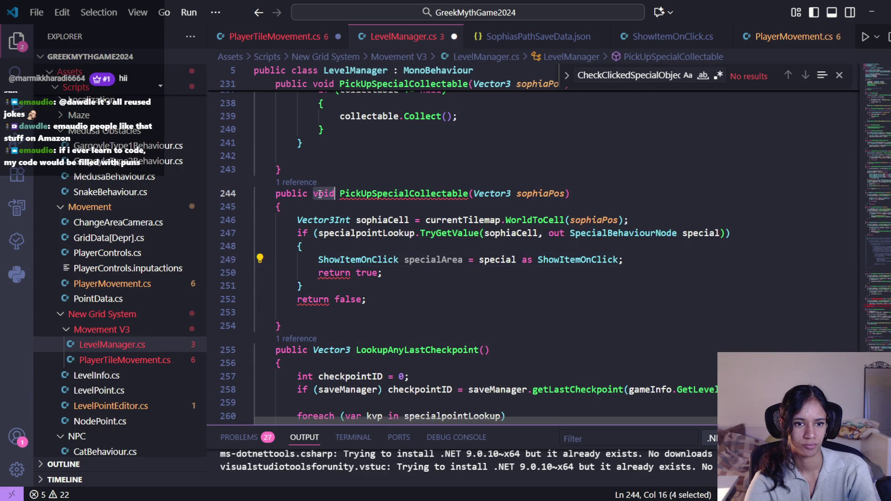
- Make the method return bool, rename it to StepOnSpecialArea, and save
text(bool)
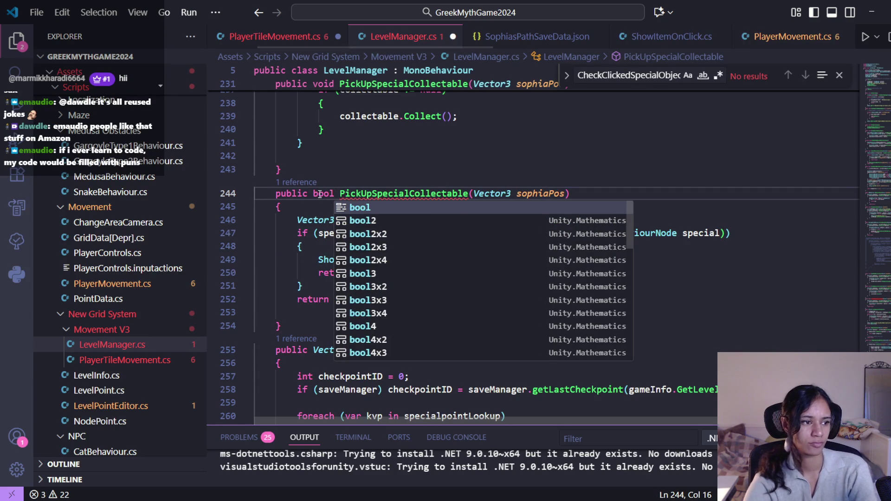
key(Escape)
key(Up)
key(Up)
click(426, 193)
scroll(426, 193, up, 2)
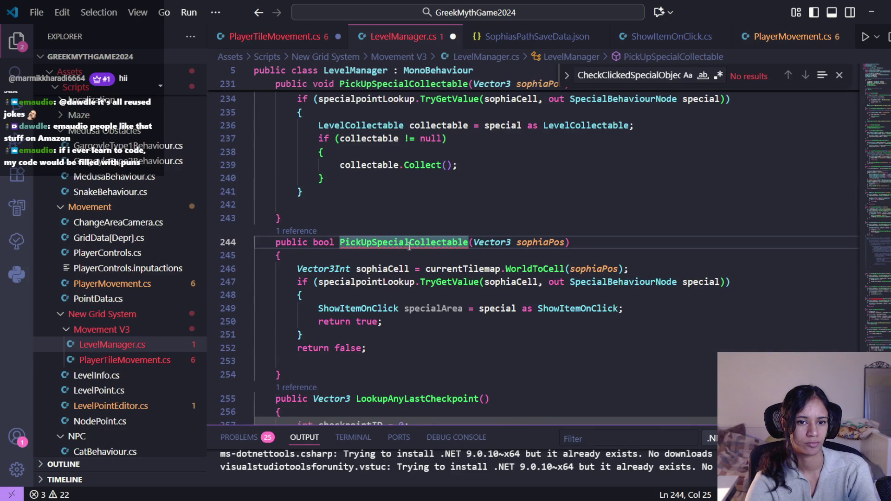
mouse_move(469, 241)
mouse_down()
mouse_move(329, 242)
mouse_move(340, 242)
mouse_up()
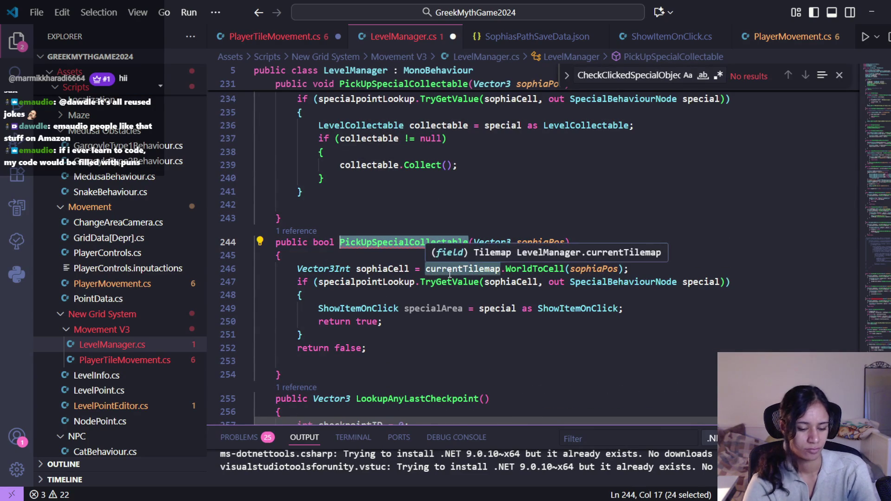
text(Step)
text(OnSpecial)
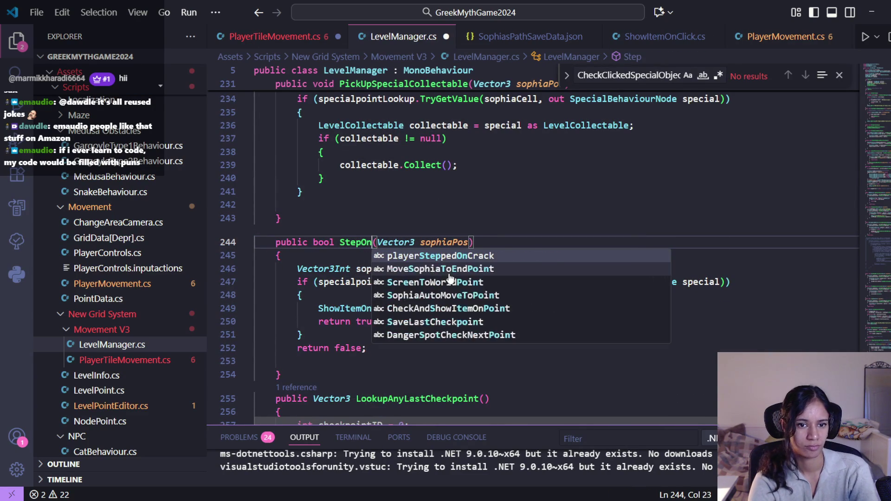
text(Area)
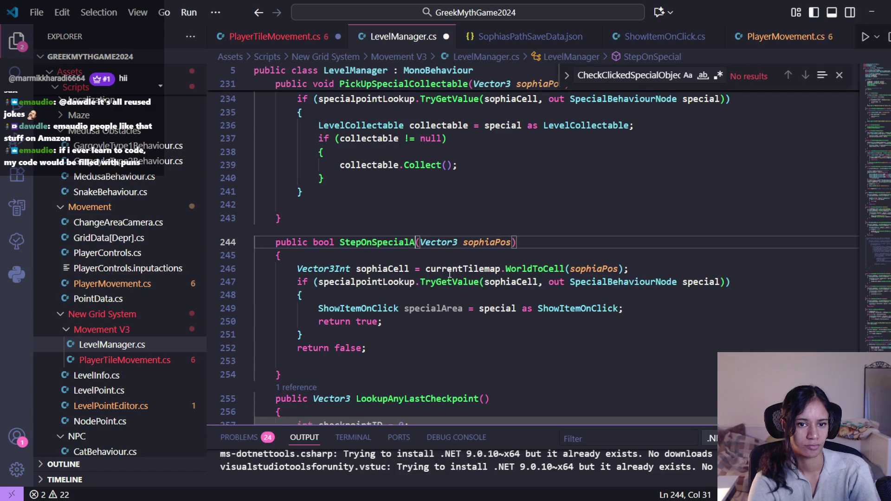
click(449, 271)
key(ctrl+s)
- Wrap 'return true' in an if (specialArea) check and save LevelManager.cs
double_click(432, 308)
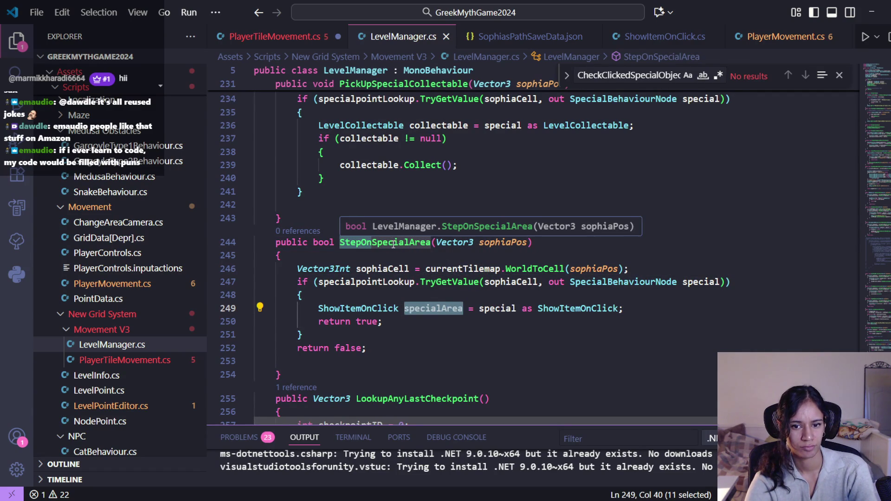
scroll(493, 326, down, 2)
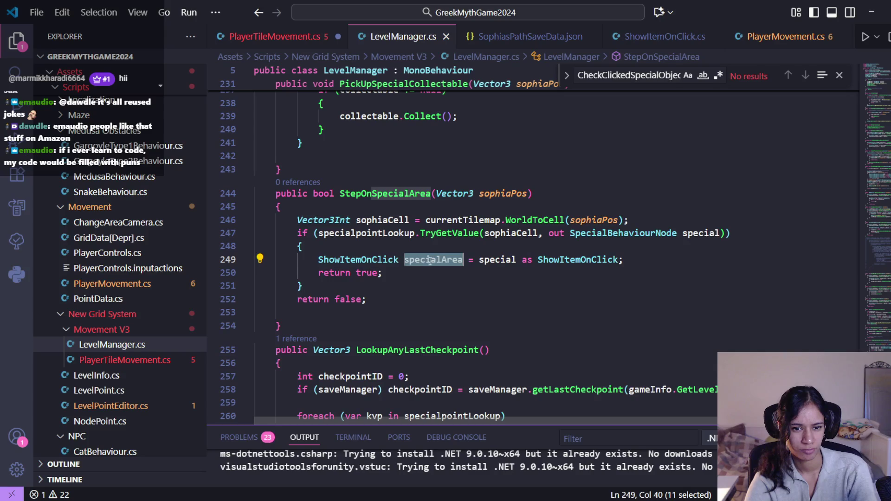
click(320, 273)
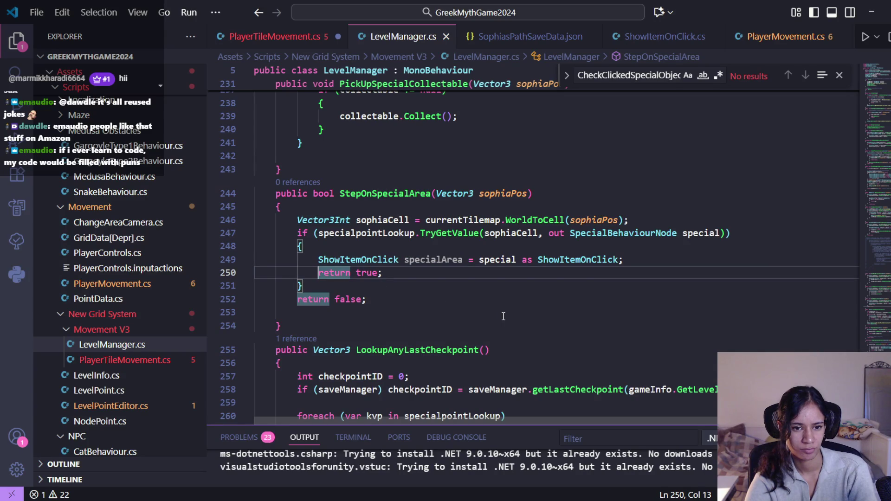
text(if ())
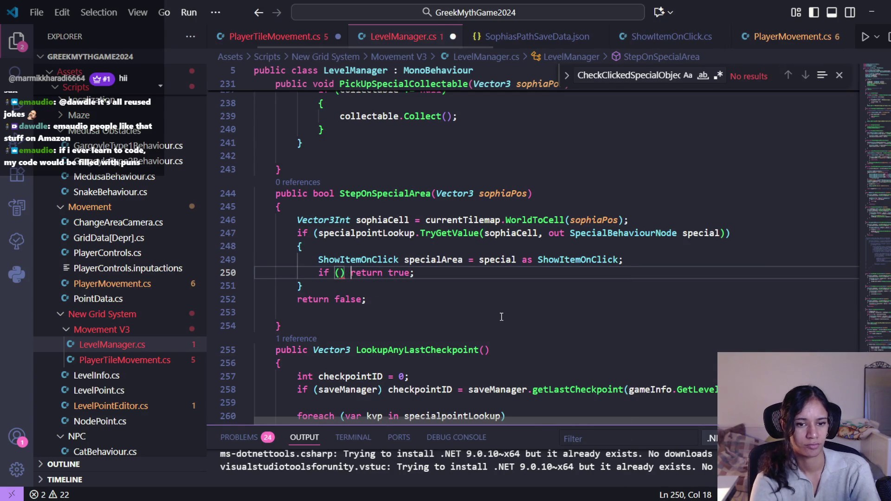
key(Left)
text(specialArea)
key(ctrl+s)
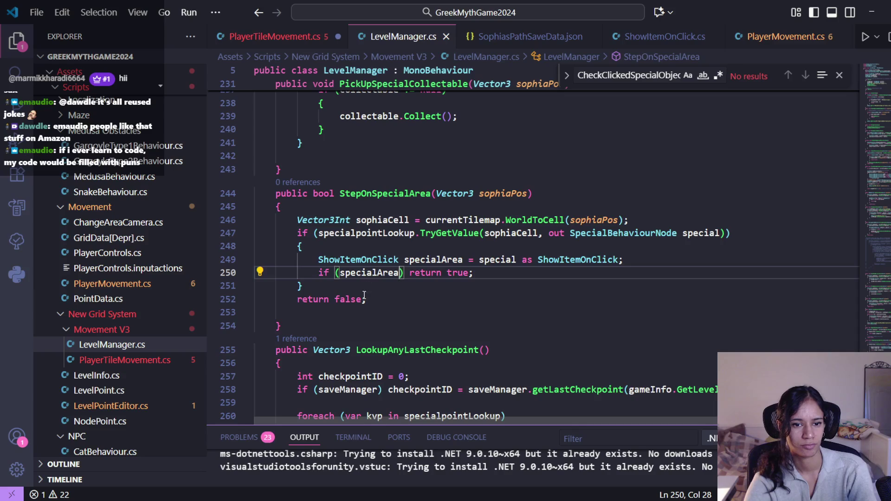
- In PlayerTileMovement.cs, assign pointClickableObj = gameManager.levelManager.StepOnSpecialArea() on line 569
click(274, 37)
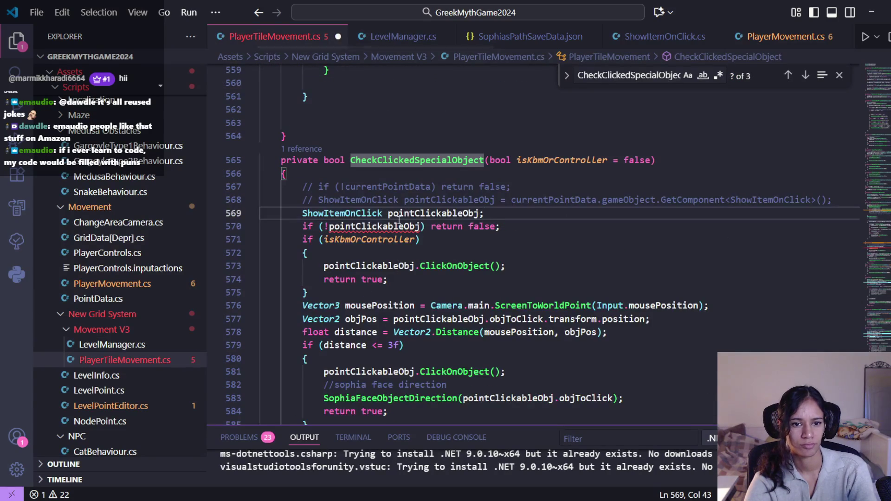
click(481, 213)
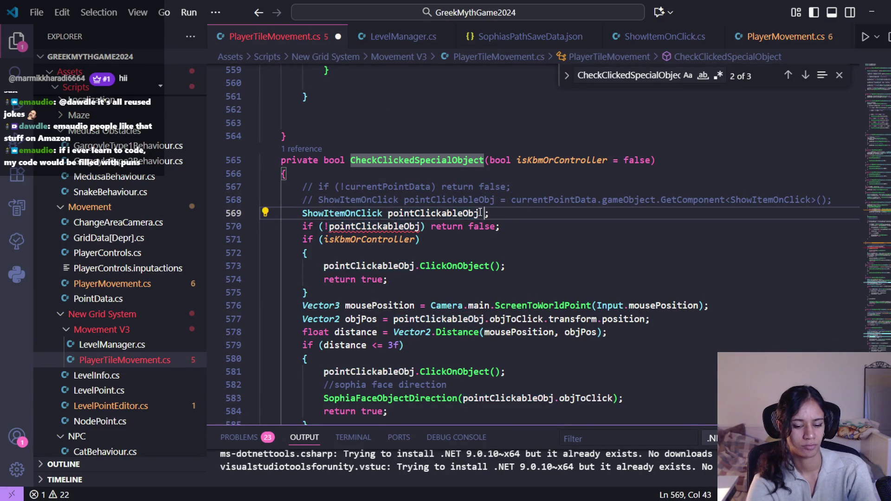
text(= levelM)
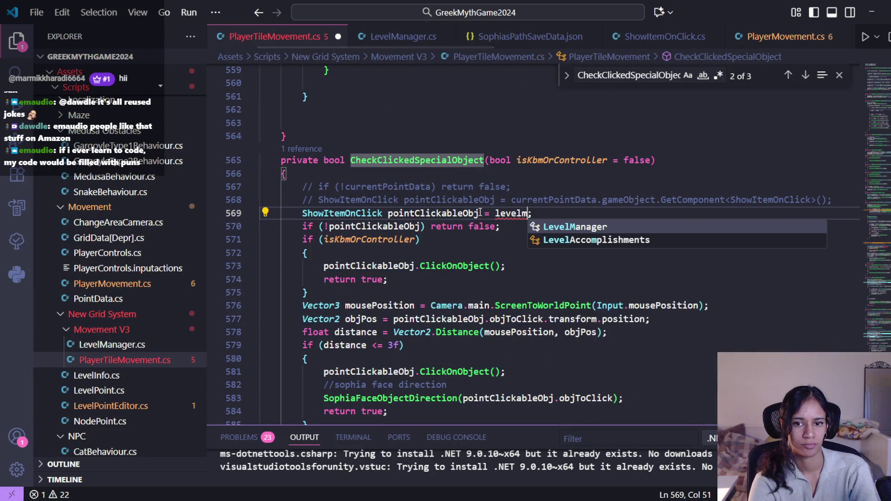
key(BackSpace)
key(BackSpace)
key(BackSpace)
text(game)
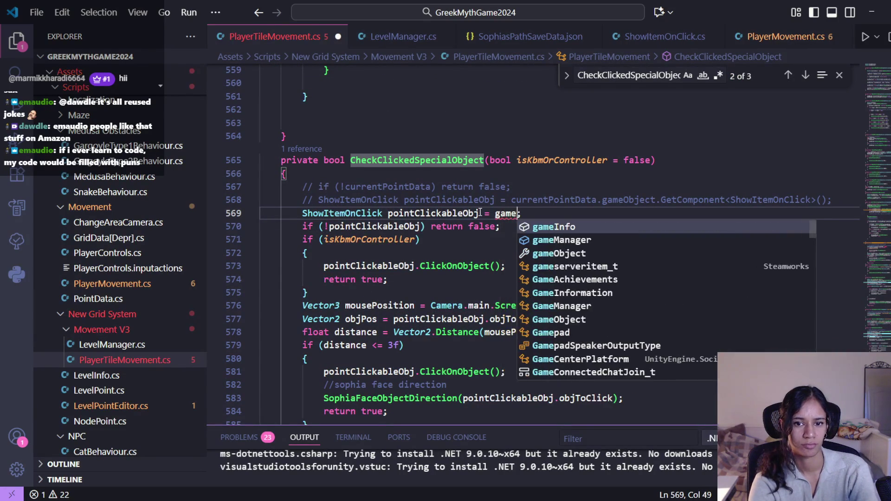
text(M)
key(Tab)
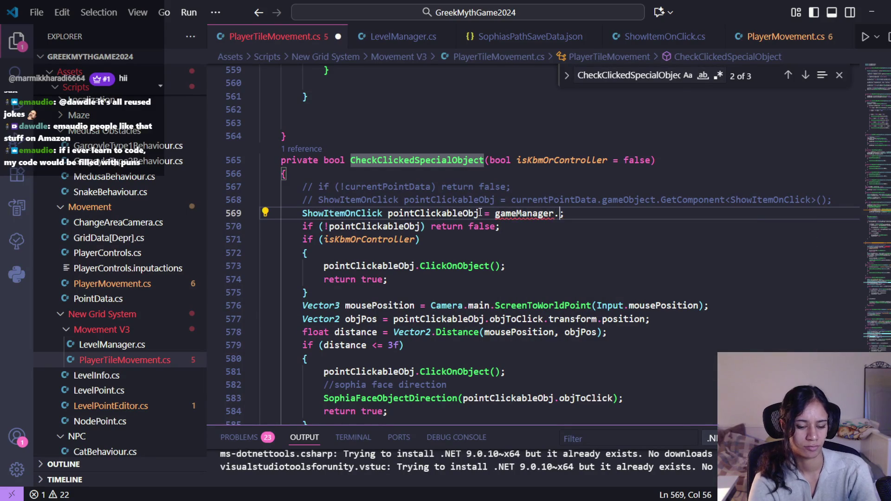
text(level)
key(Tab)
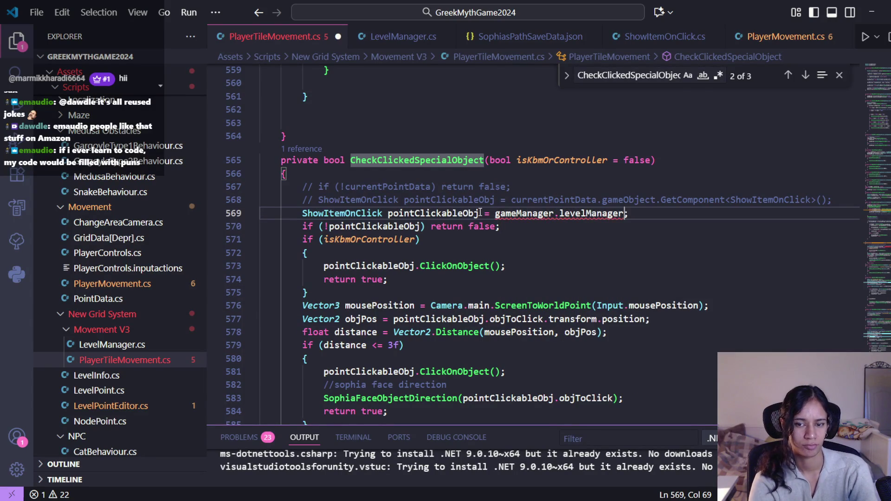
text(.sp)
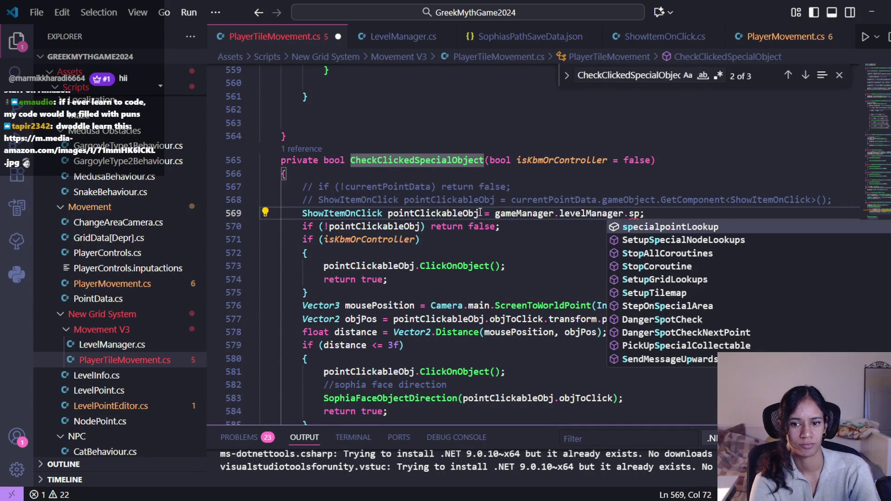
click(661, 305)
text(())
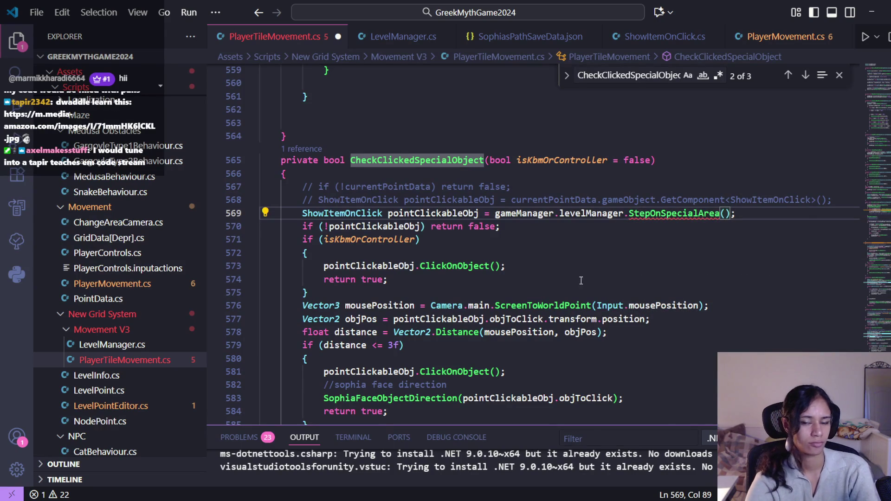
- Check isKbmOrController and the error on the StepOnSpecialArea call, then jump to its definition
click(414, 240)
mouse_move(414, 240)
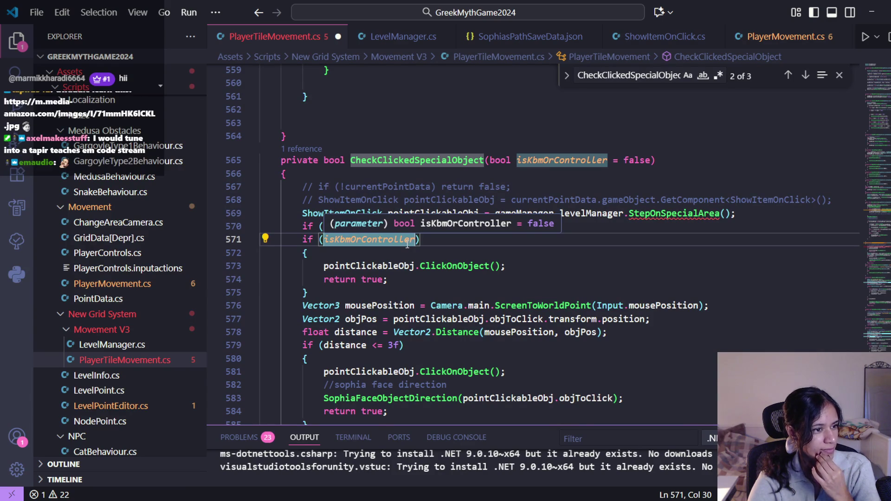
click(673, 213)
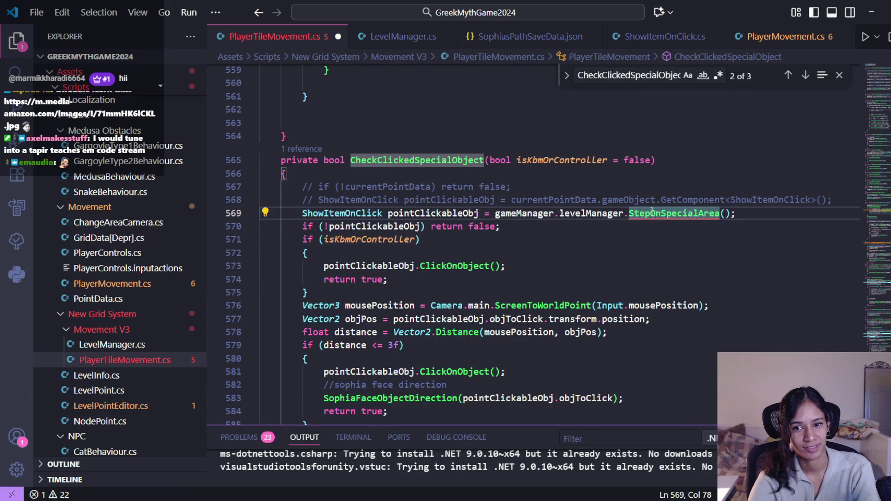
mouse_move(652, 212)
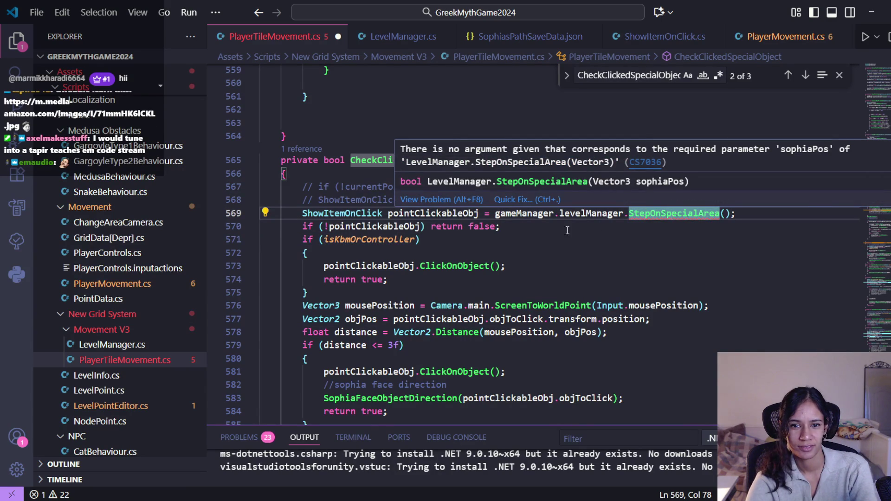
key(F12)
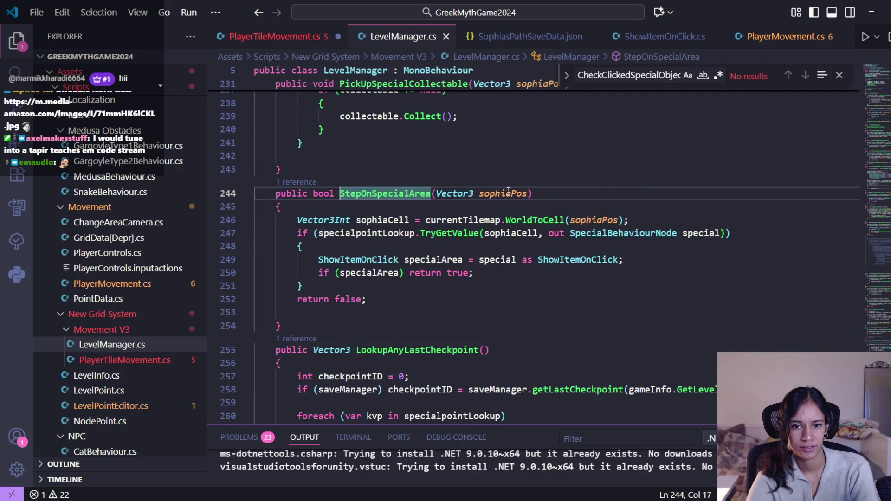
- Pass transform.position as the argument to the StepOnSpecialArea call on line 569
key(alt+Left)
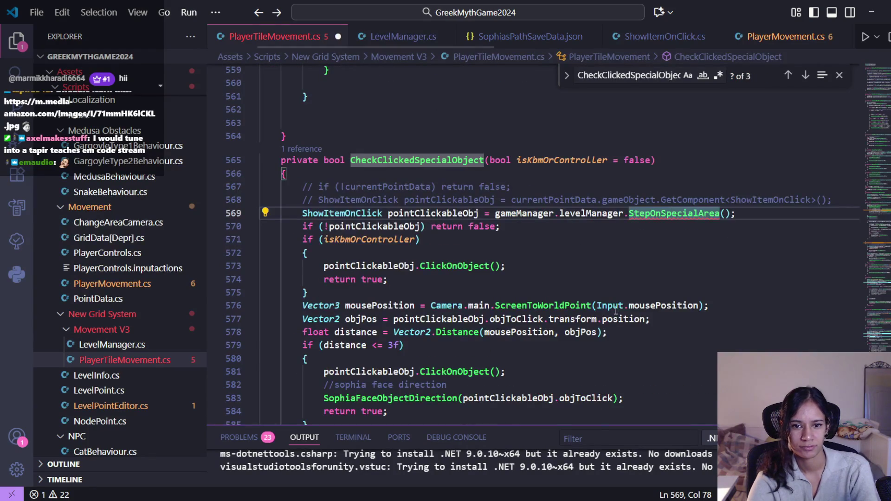
click(724, 214)
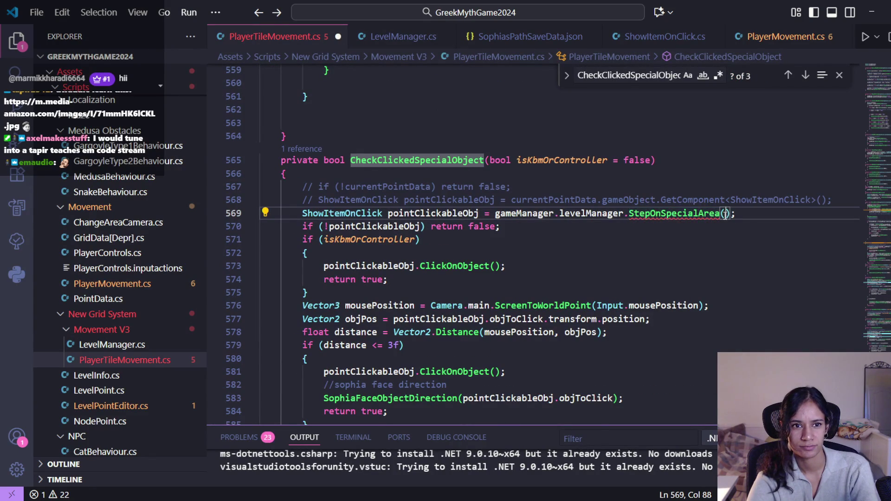
text(this.)
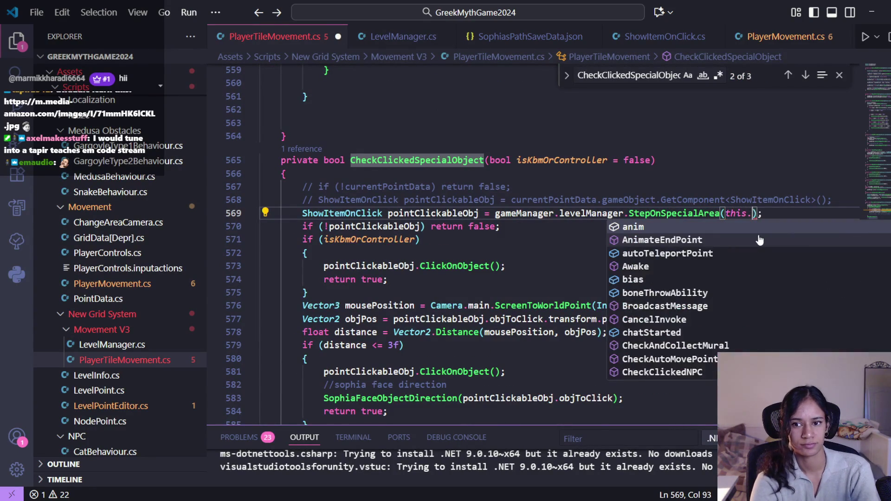
text(r)
key(BackSpace)
key(BackSpace)
key(BackSpace)
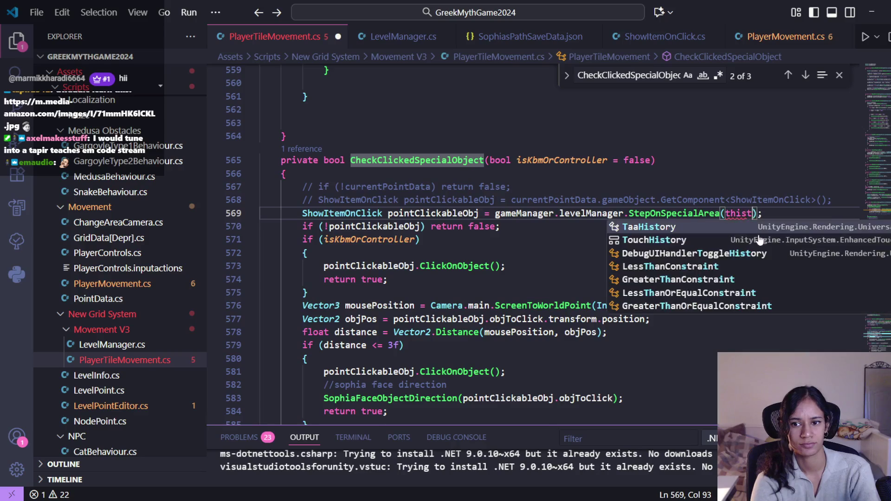
text(transform.)
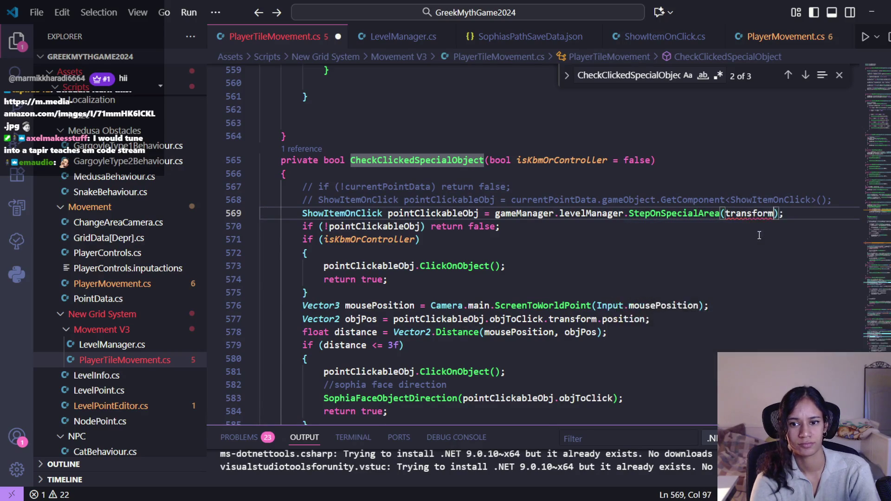
text(po)
key(Tab)
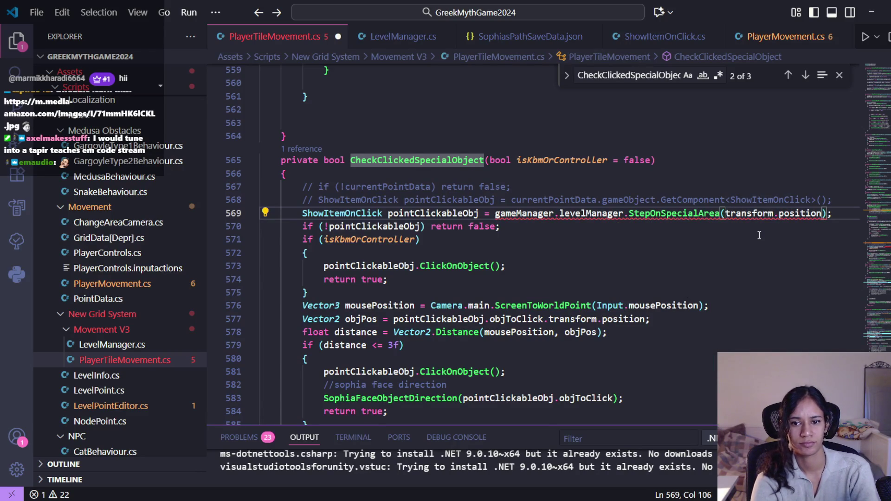
- Briefly retype pointClickableObj as bool, then restore its ShowItemOnClick type
mouse_move(748, 211)
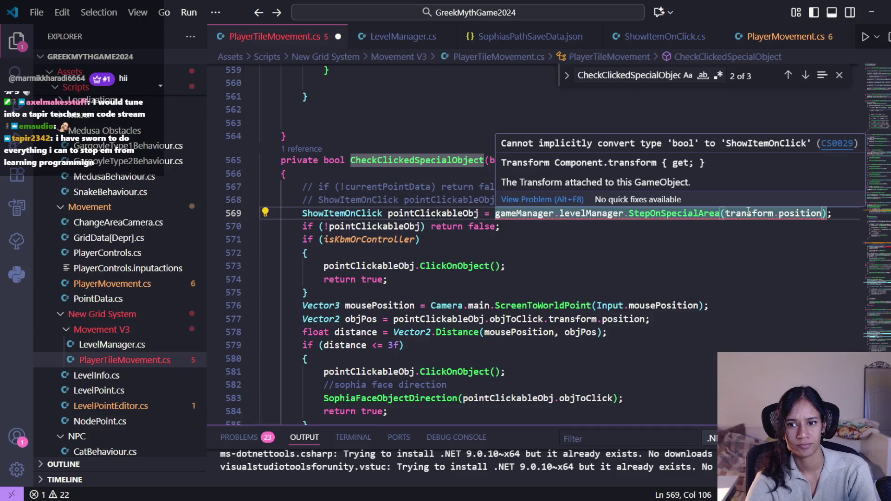
click(748, 213)
double_click(365, 209)
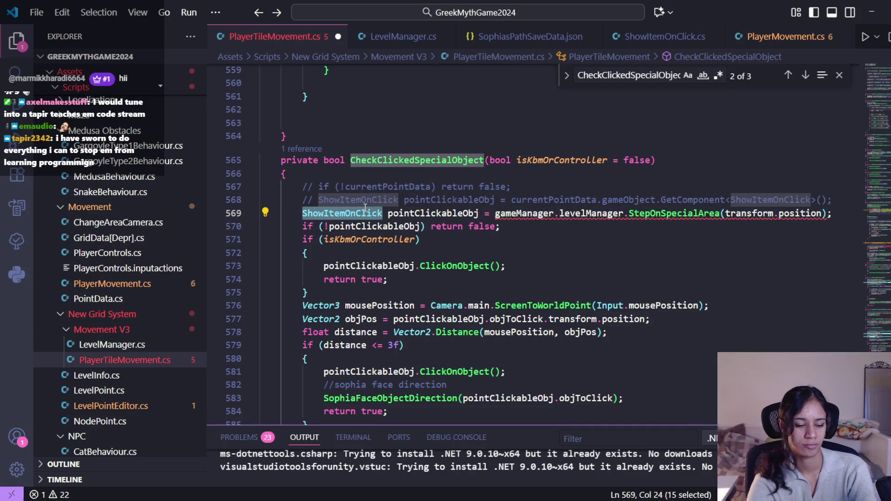
text(bool)
click(369, 201)
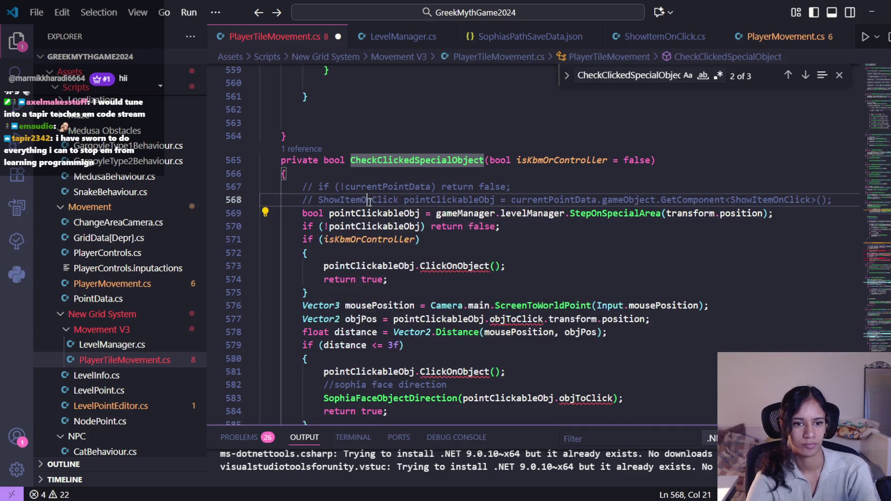
click(406, 226)
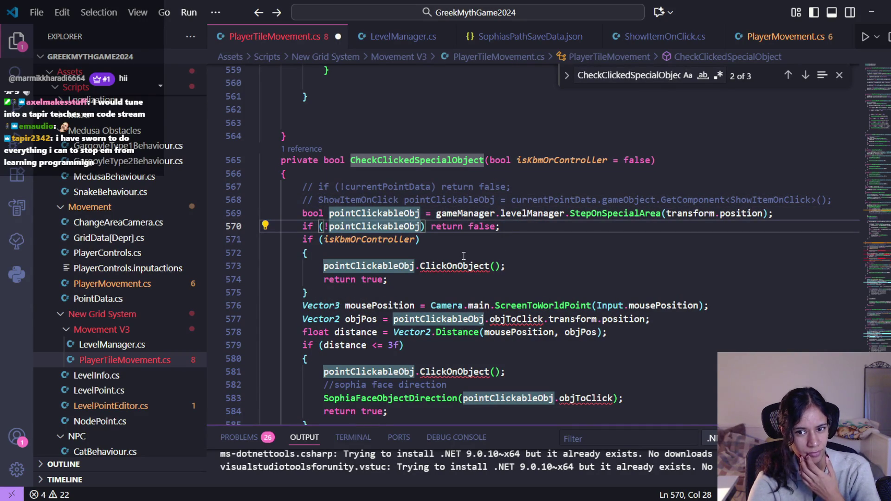
double_click(348, 201)
key(ctrl+c)
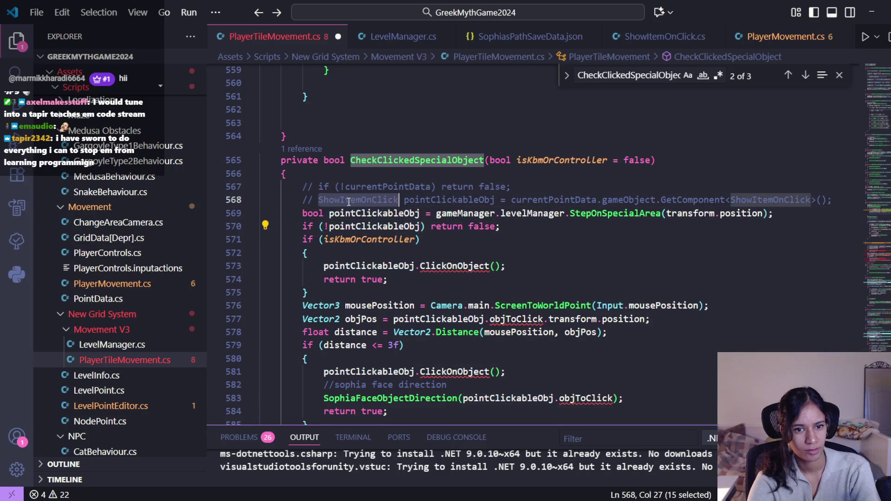
double_click(312, 214)
key(ctrl+v)
click(683, 216)
ctrl+click(682, 216)
- Make StepOnSpecialArea return specialArea when found and null otherwise
double_click(566, 259)
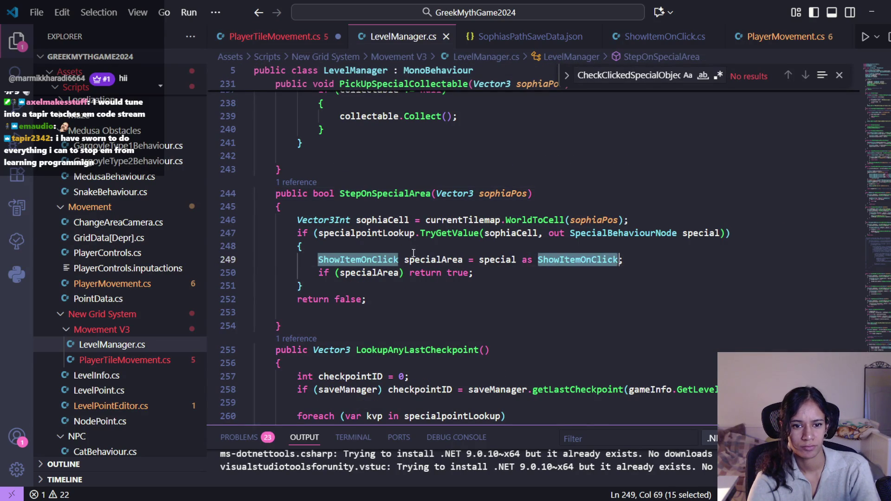
double_click(459, 261)
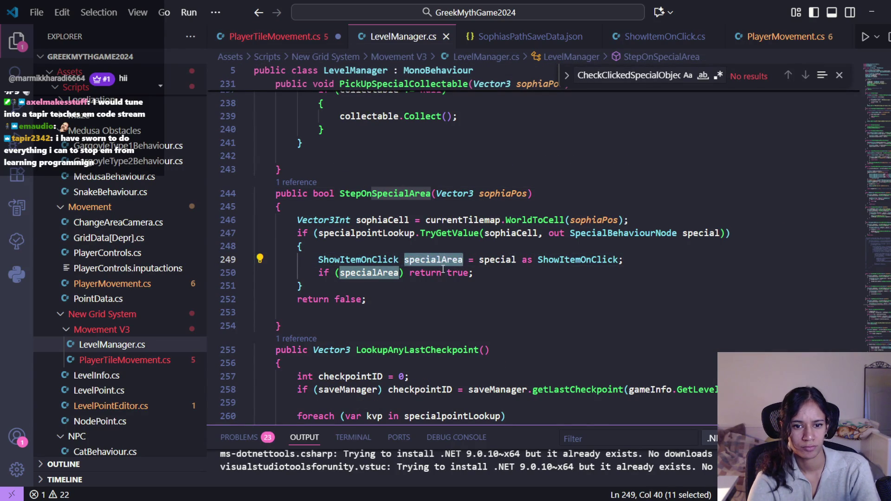
double_click(438, 272)
double_click(454, 272)
text(specialArea)
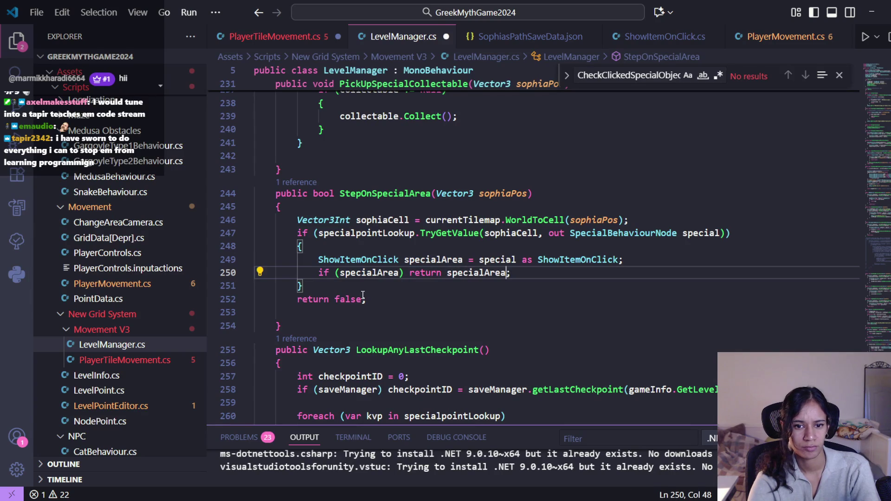
double_click(348, 299)
text(bu)
key(BackSpace)
key(BackSpace)
text(null)
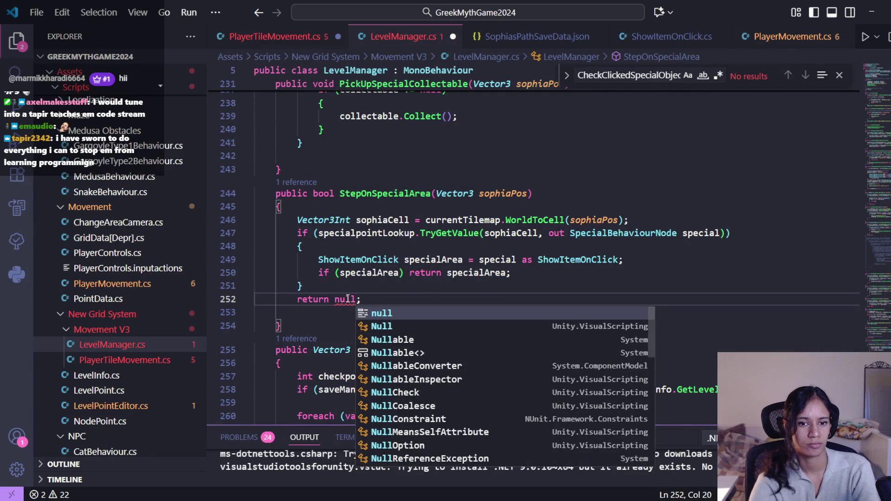
- Change StepOnSpecialArea's return type to ShowItemOnClick and save LevelManager.cs
double_click(324, 193)
text(specialArea)
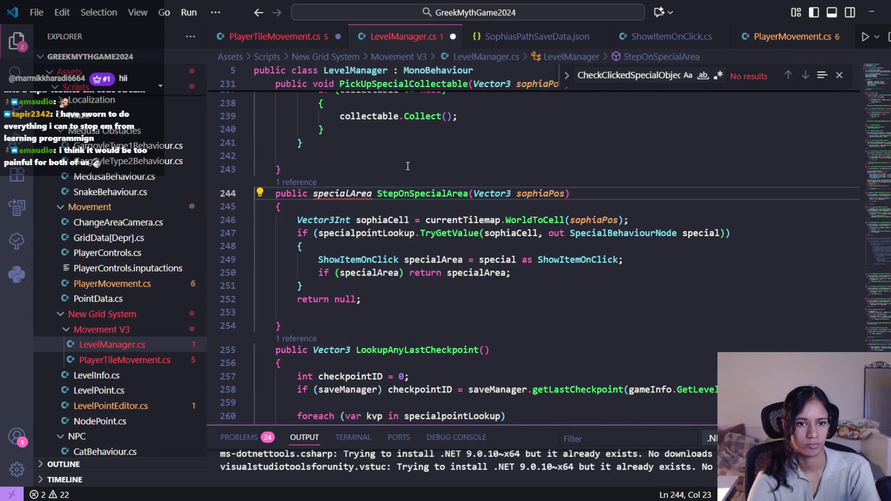
double_click(357, 260)
click(340, 193)
double_click(340, 193)
key(ctrl+v)
key(ctrl+s)
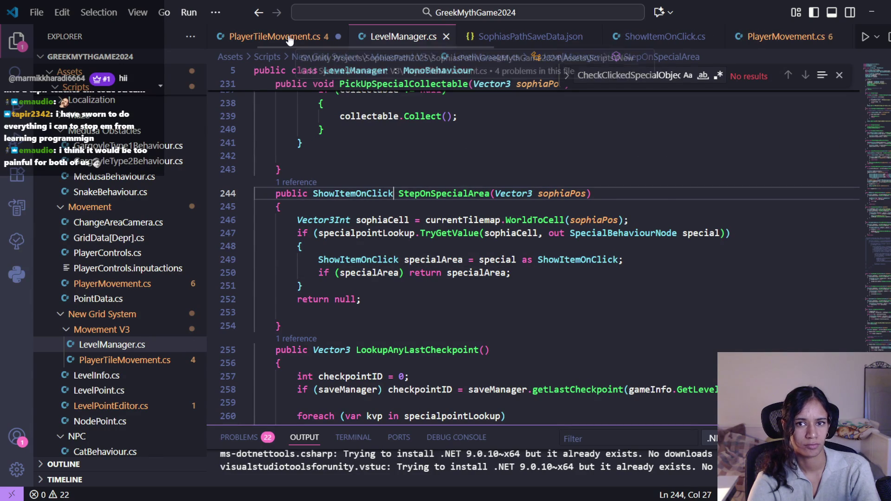
- Save PlayerTileMovement.cs, review pointClickableObj's usage, and switch to Unity to recompile
click(288, 37)
key(ctrl+s)
double_click(476, 213)
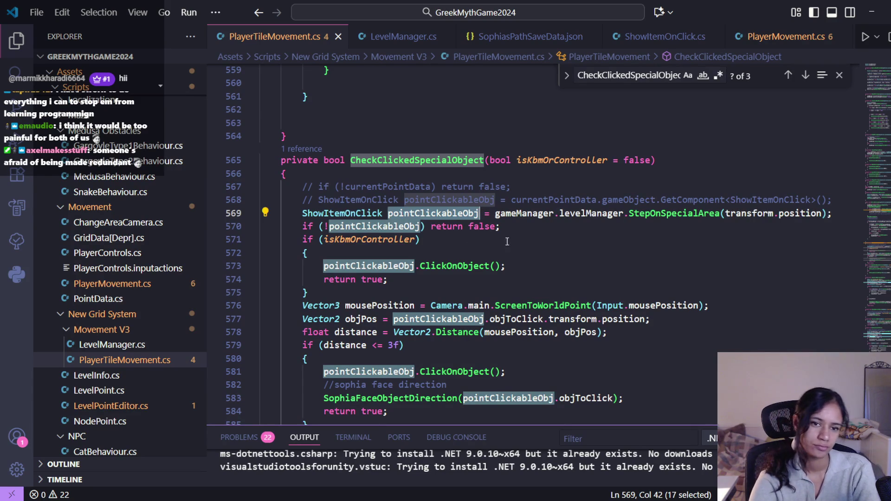
scroll(487, 232, down, 3)
scroll(487, 232, up, 3)
click(569, 206)
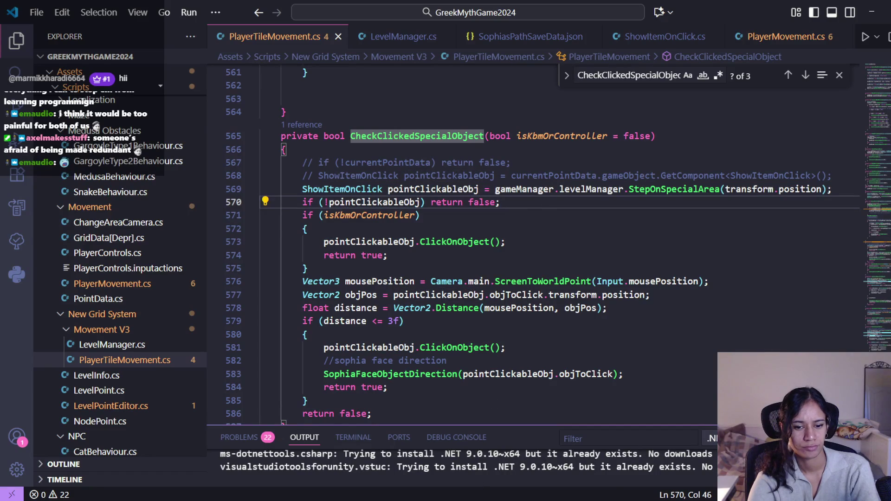
key(alt+Tab)
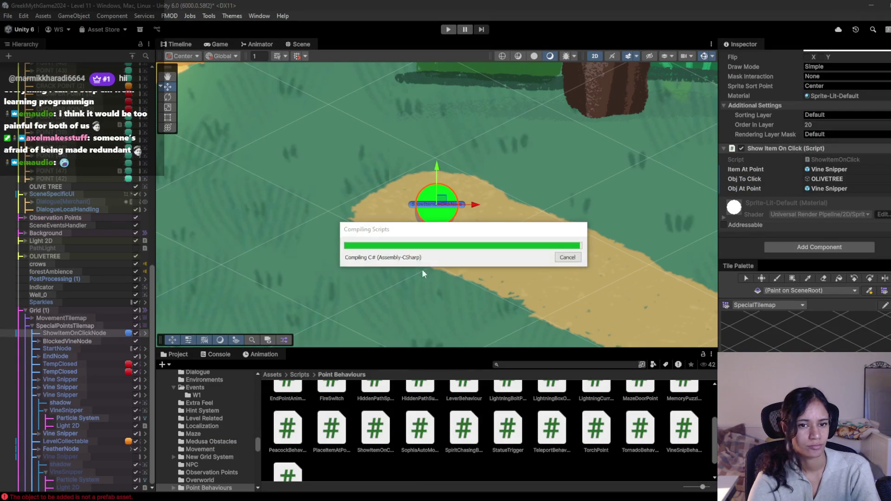
- Play Level 11, restart once, walk Sophia across six forest path nodes, then stop Play mode
click(448, 30)
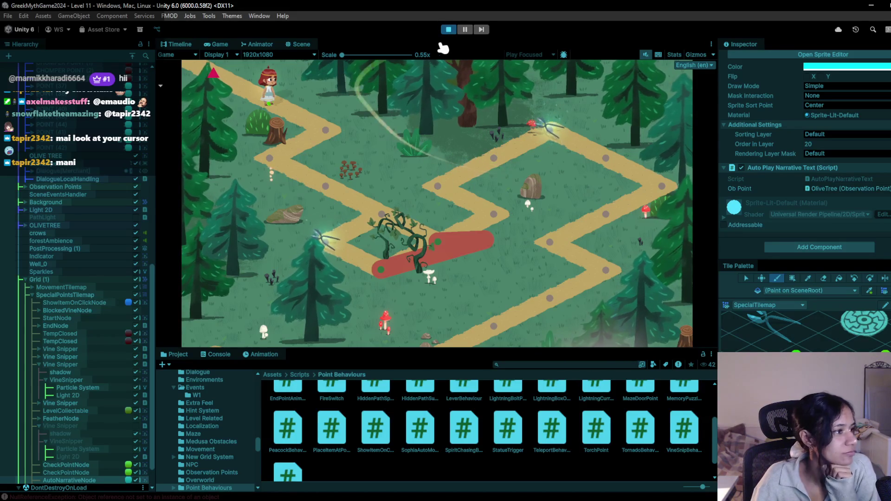
click(450, 30)
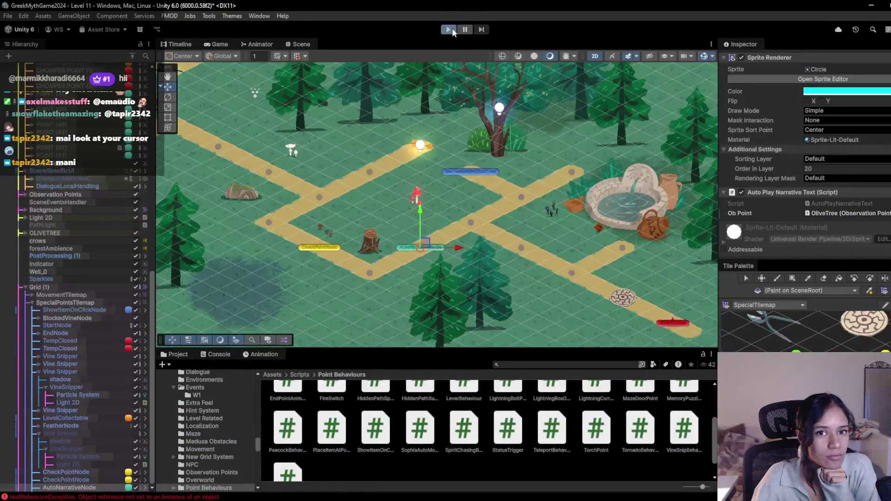
click(450, 29)
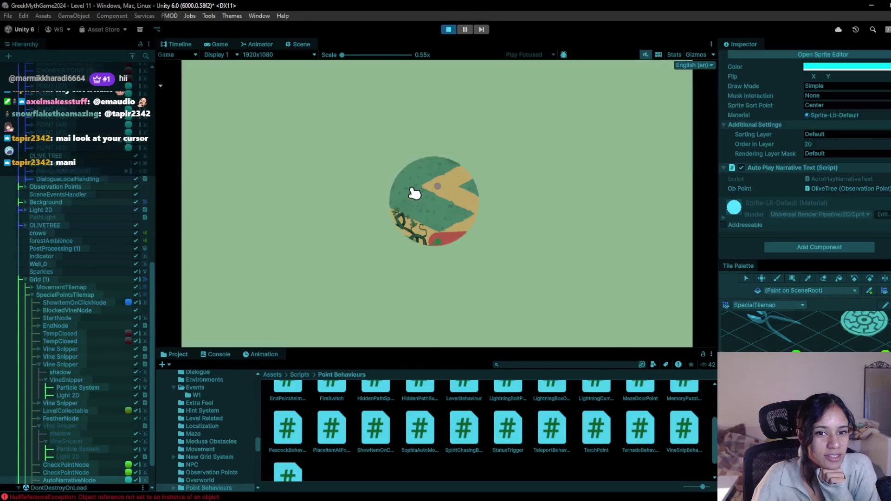
click(309, 180)
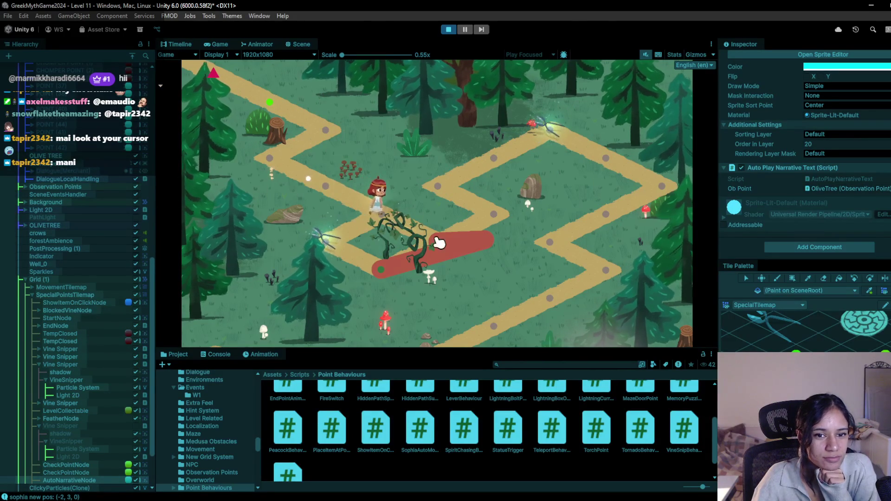
click(459, 235)
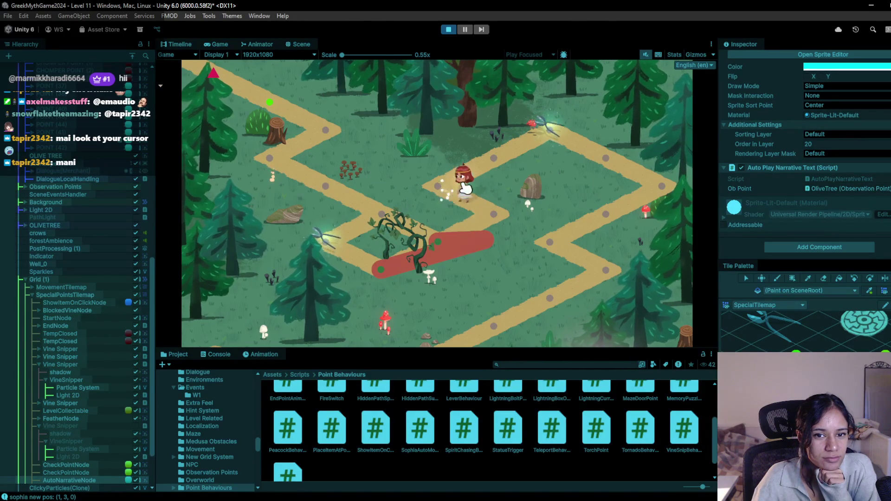
click(550, 142)
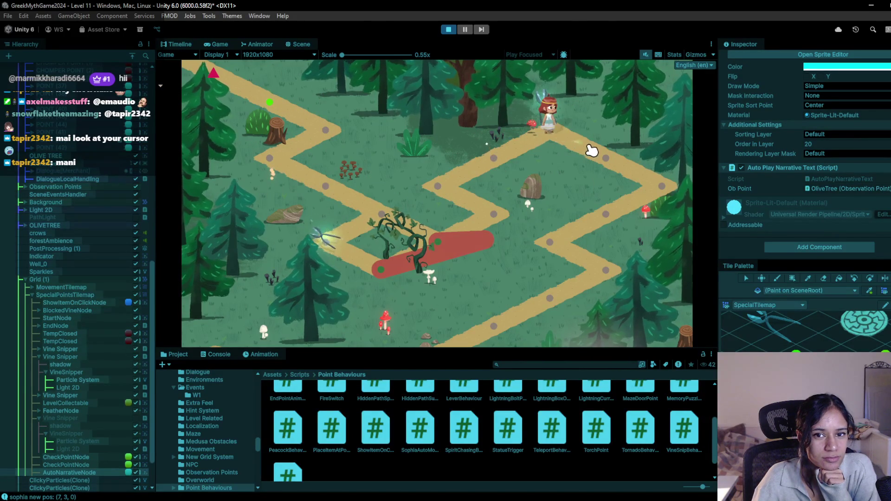
click(563, 249)
click(566, 309)
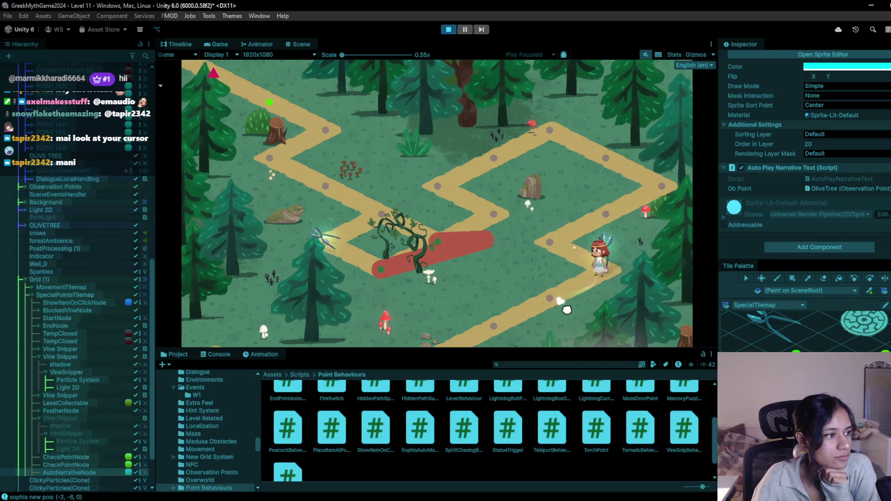
click(503, 342)
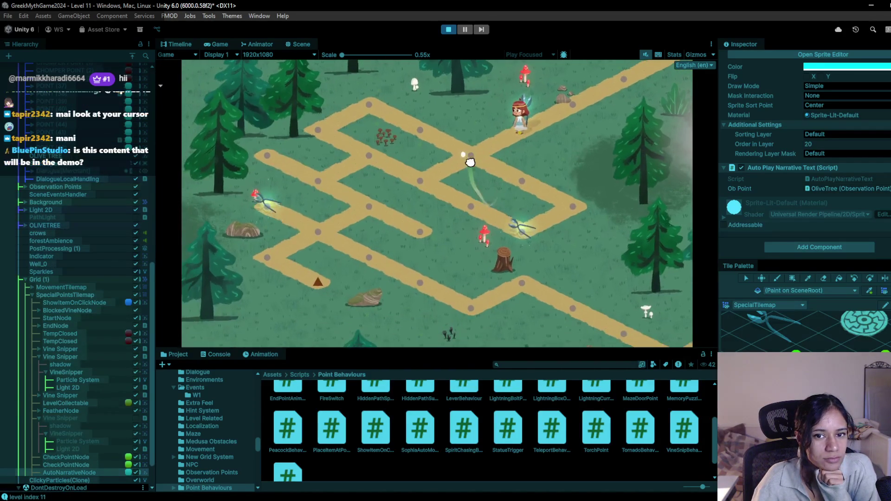
click(448, 30)
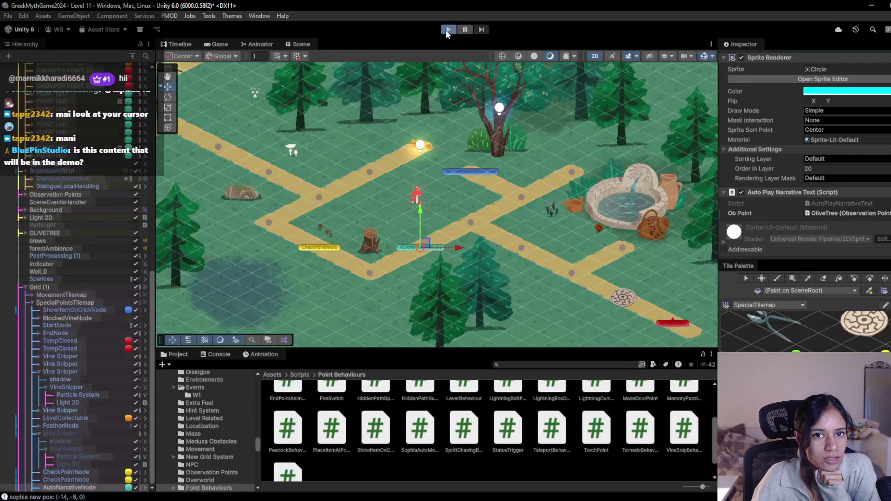
- Restart the Level 11 playtest and walk the character along the path past the first observation point
click(447, 30)
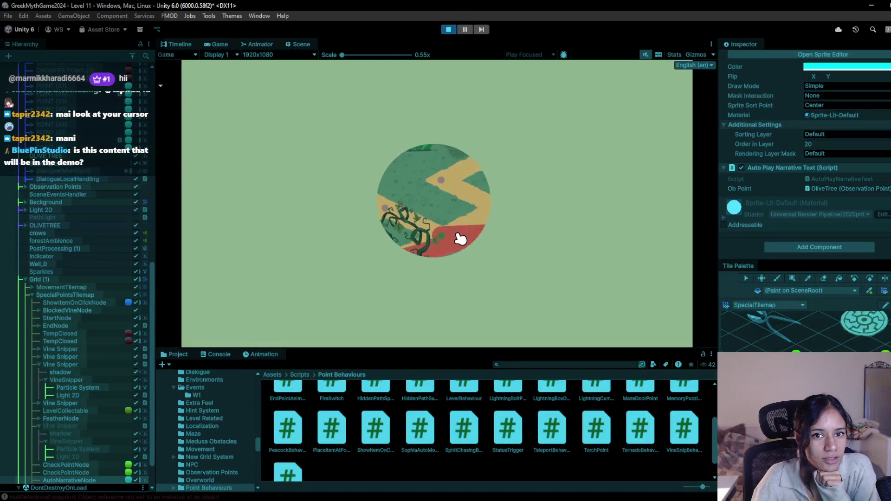
click(458, 181)
click(521, 230)
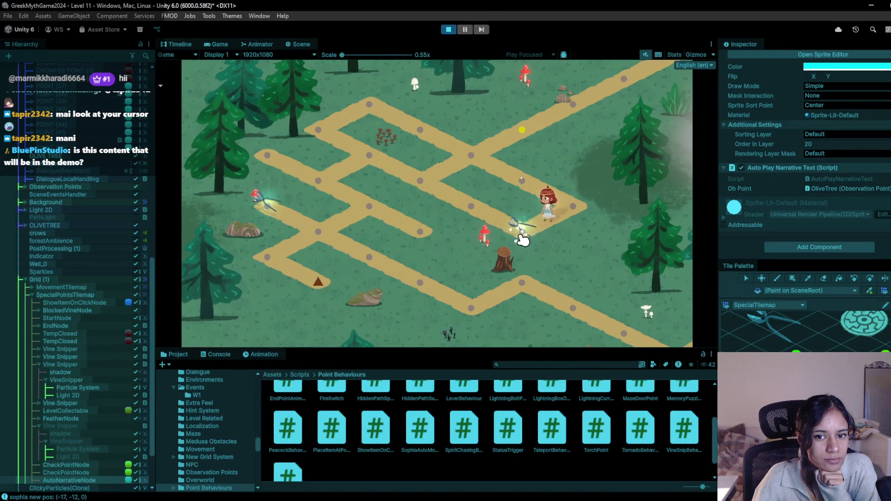
click(492, 215)
click(339, 186)
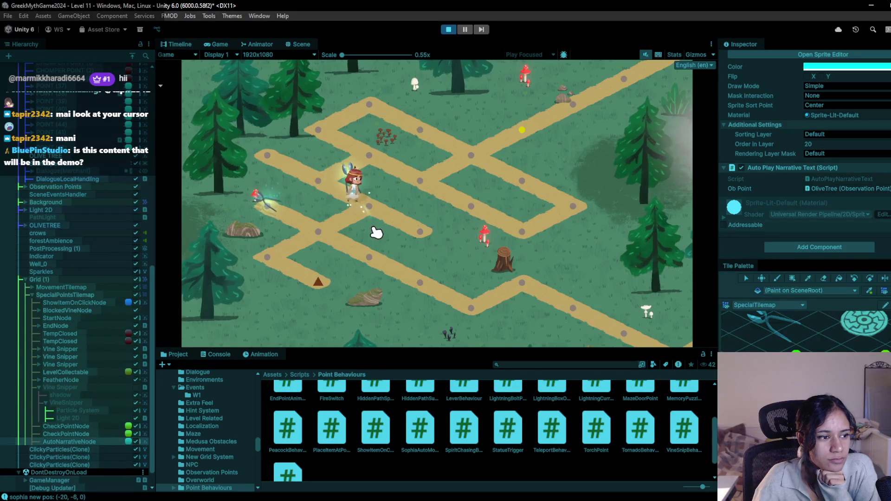
click(360, 242)
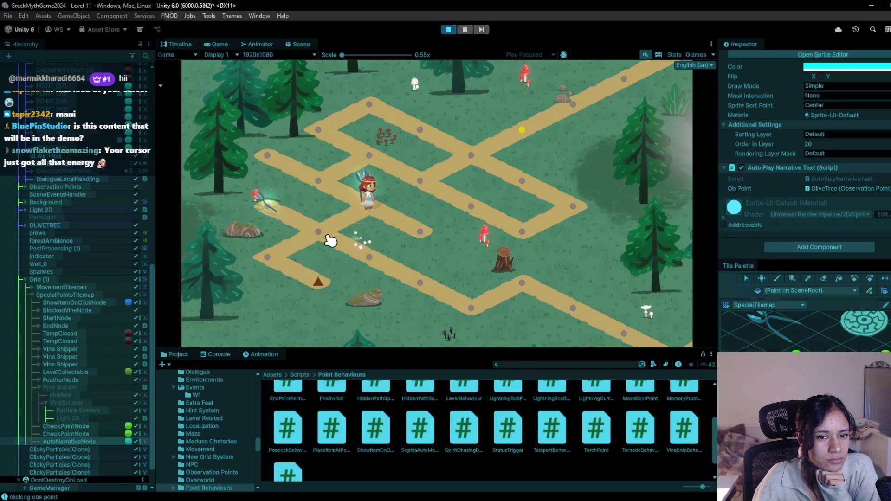
click(376, 274)
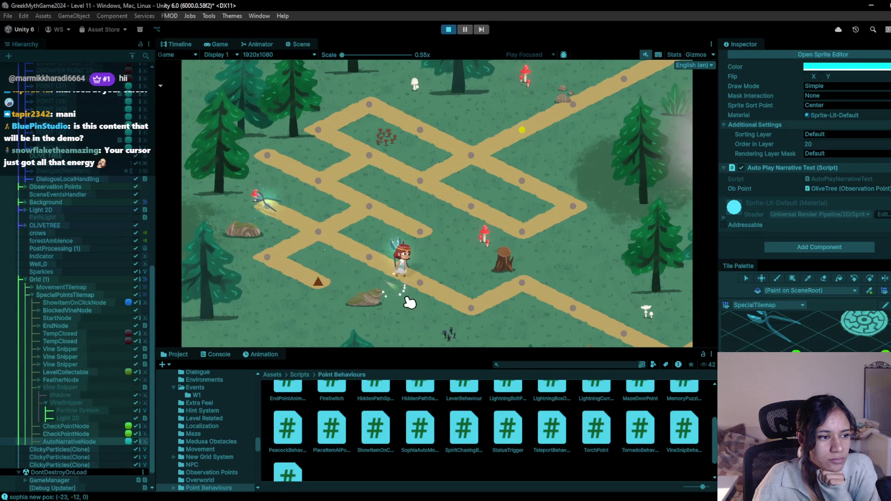
click(461, 323)
click(574, 307)
click(634, 341)
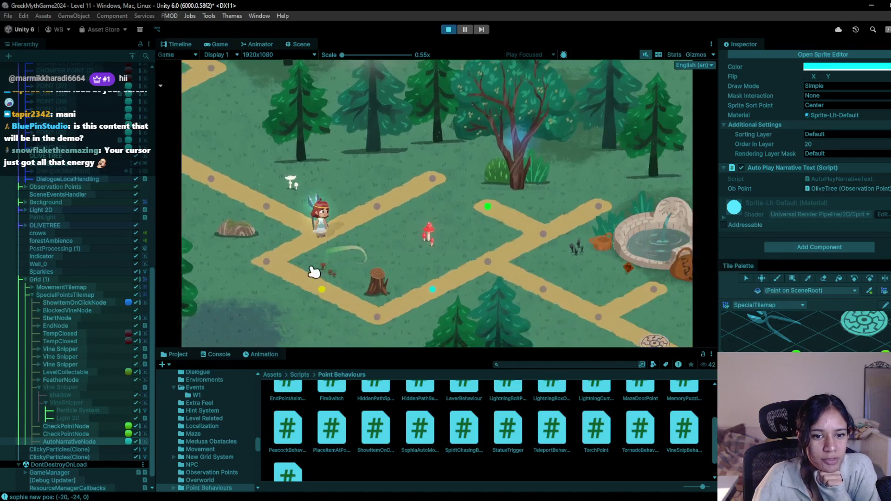
- Walk the character to the olive tree node, read its narrative line, and head toward the well
click(255, 284)
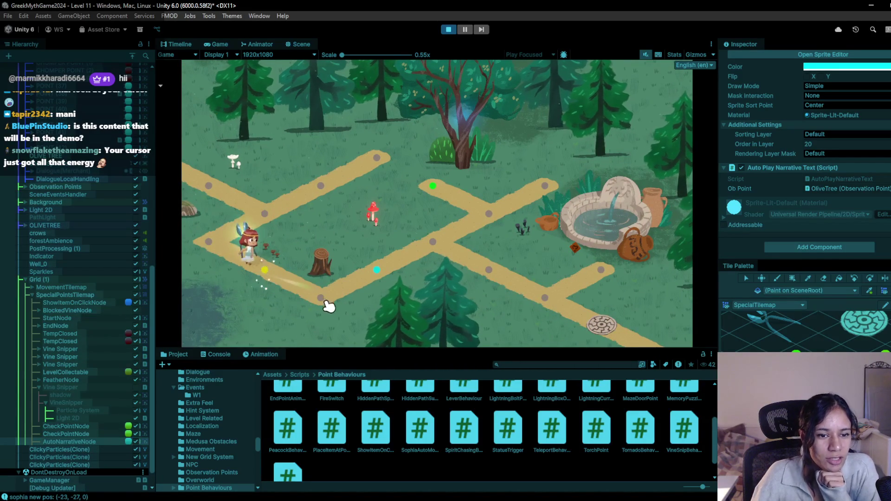
click(325, 300)
click(385, 267)
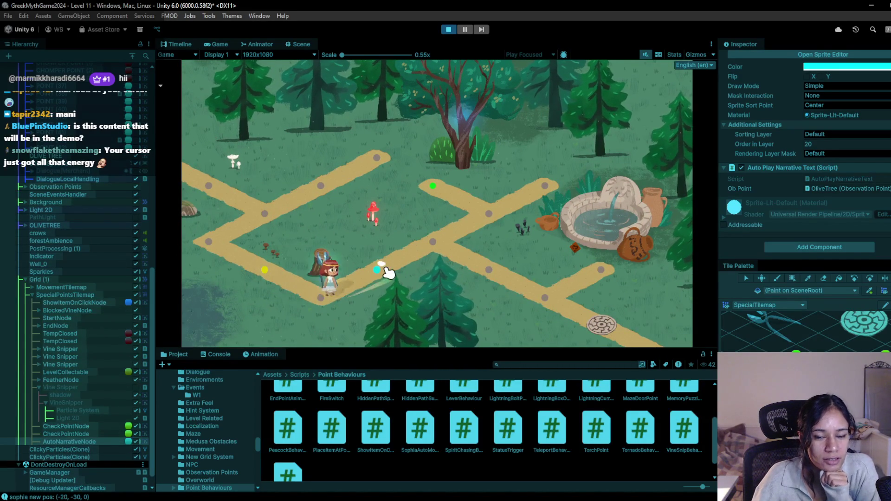
click(448, 245)
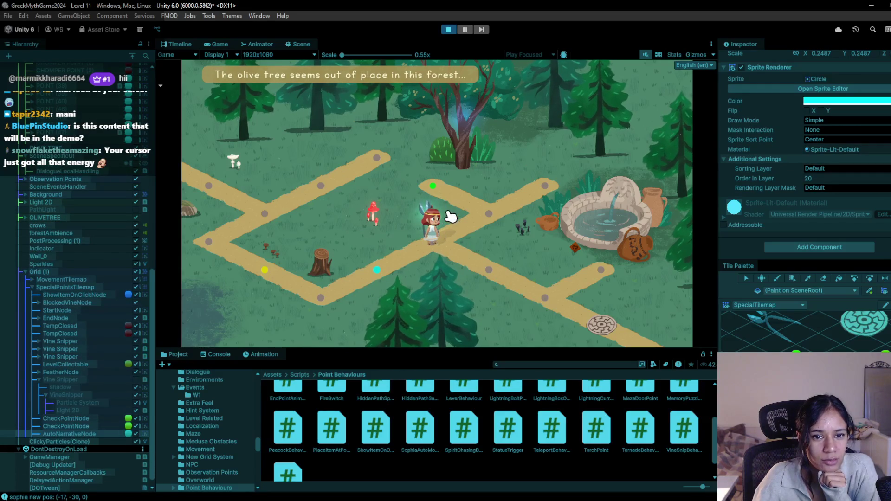
click(493, 216)
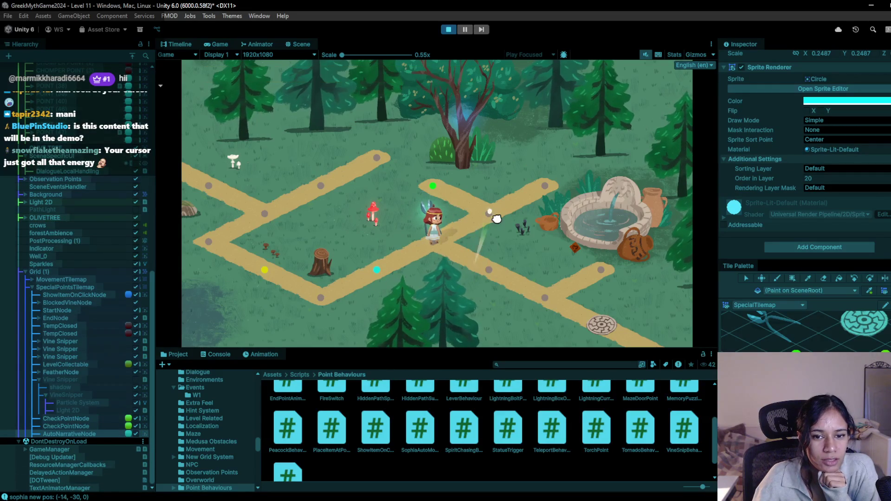
click(495, 218)
click(433, 251)
click(482, 274)
click(554, 315)
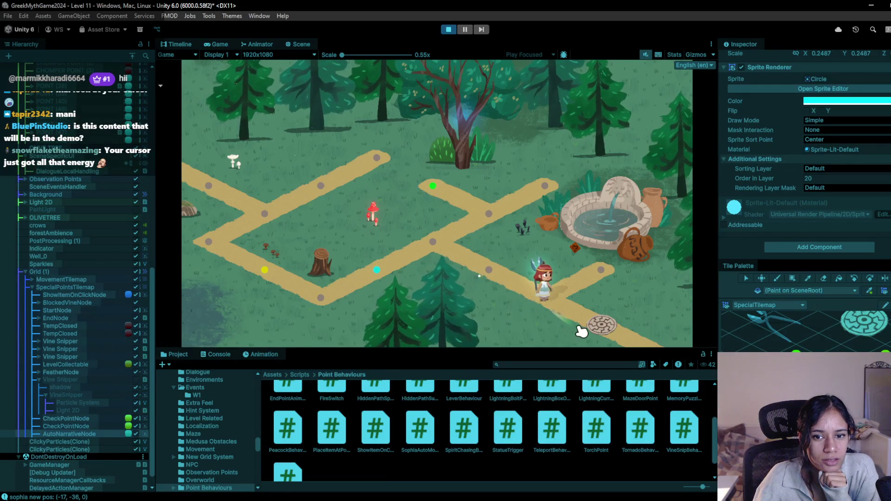
- Reveal the vine snipper at the green node's observation point and walk onto the snipper node by the well
click(465, 255)
click(443, 247)
click(464, 217)
click(452, 186)
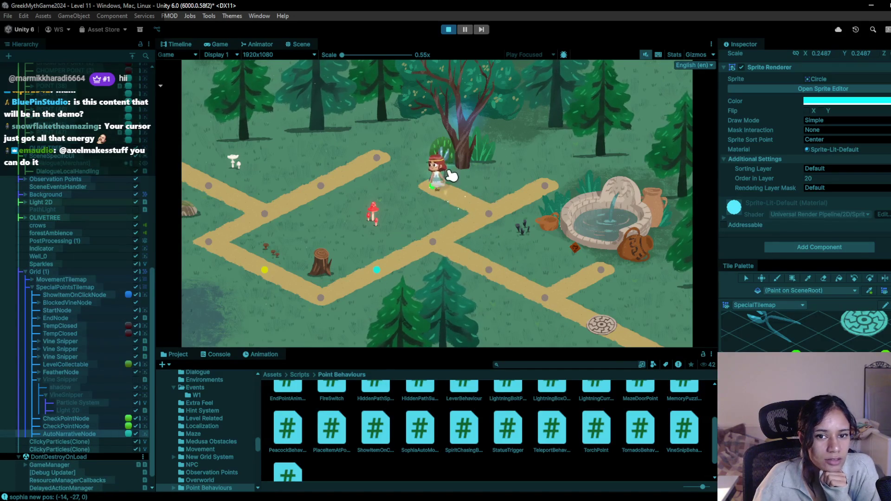
click(458, 145)
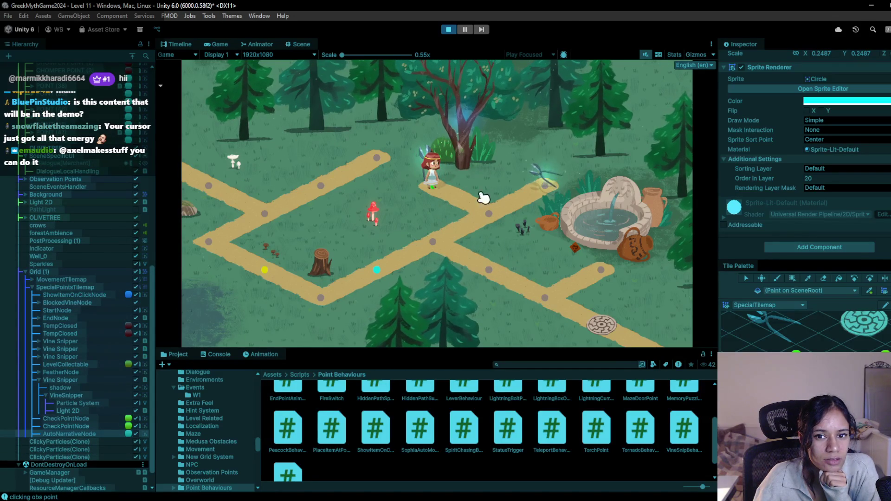
click(489, 212)
click(432, 241)
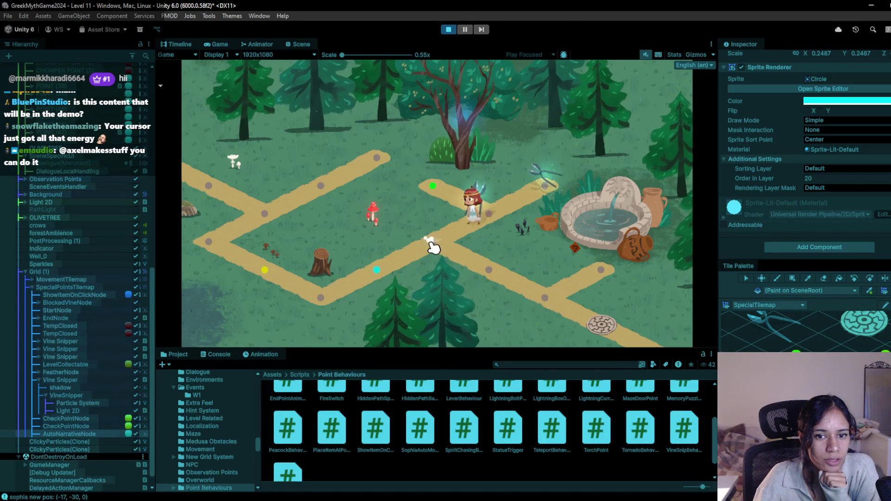
click(490, 219)
click(543, 197)
- Stop the playtest and bring up the ShowItemOnClick script in Visual Studio Code
key(ctrl+p)
key(alt+Tab)
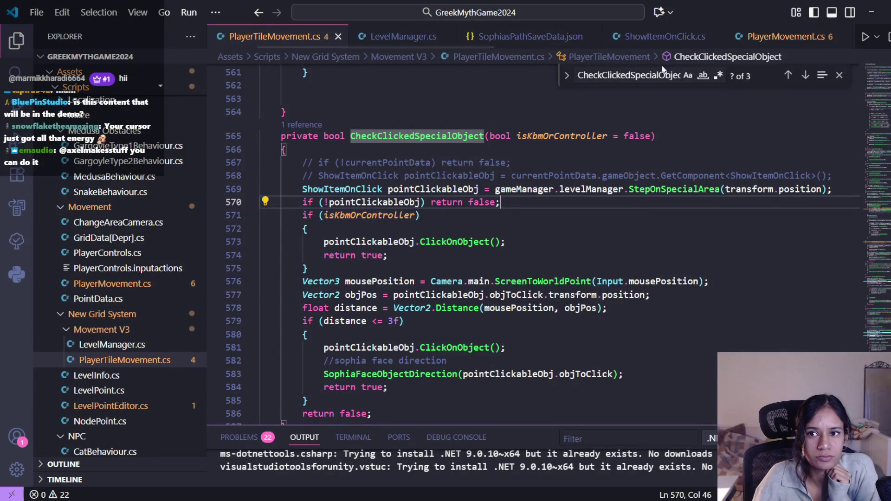
click(394, 37)
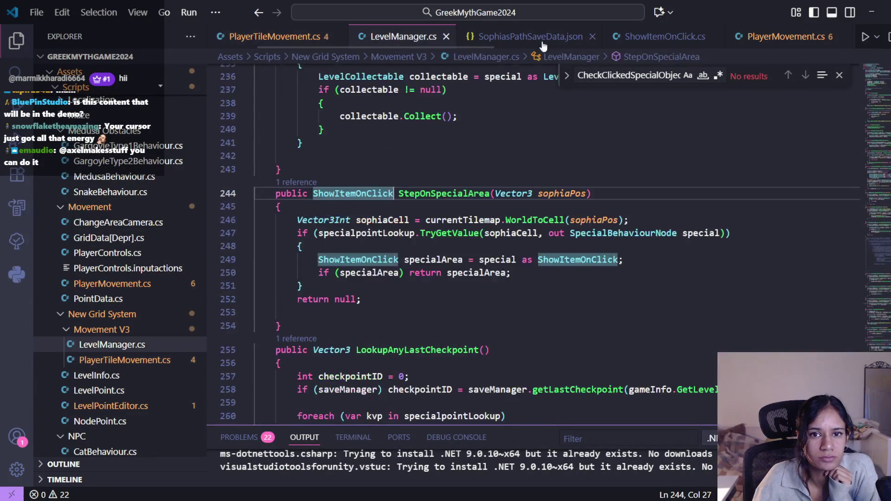
key(F12)
scroll(460, 291, down, 4)
scroll(459, 291, down, 5)
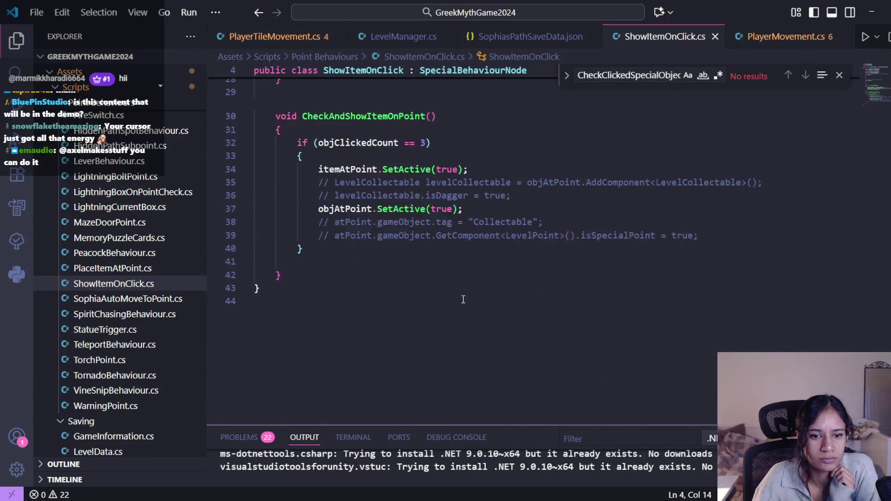
scroll(463, 300, up, 1)
- Declare a GameManager gameManager field below the objClickedCount declaration
click(476, 235)
key(Return)
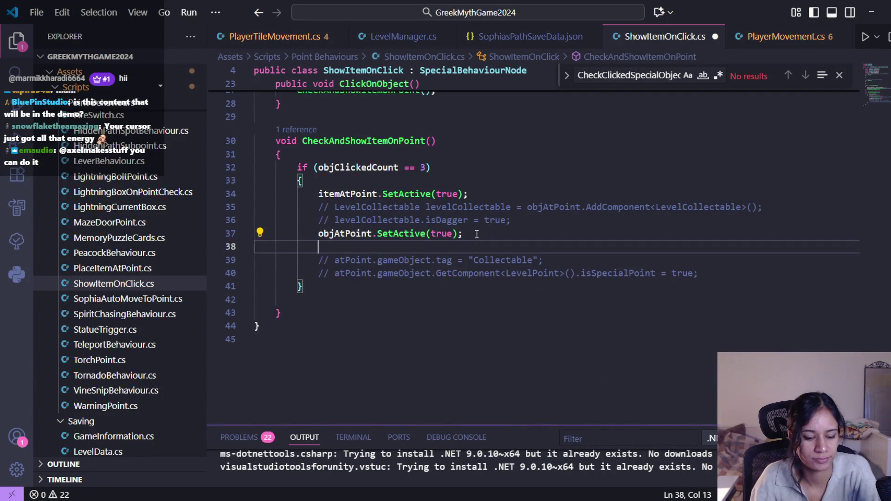
text(game)
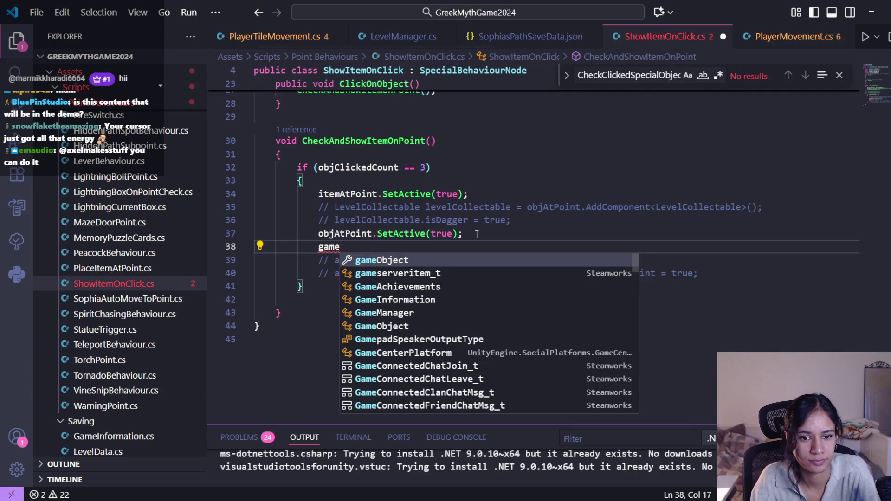
key(BackSpace)
key(BackSpace)
key(BackSpace)
scroll(474, 235, up, 8)
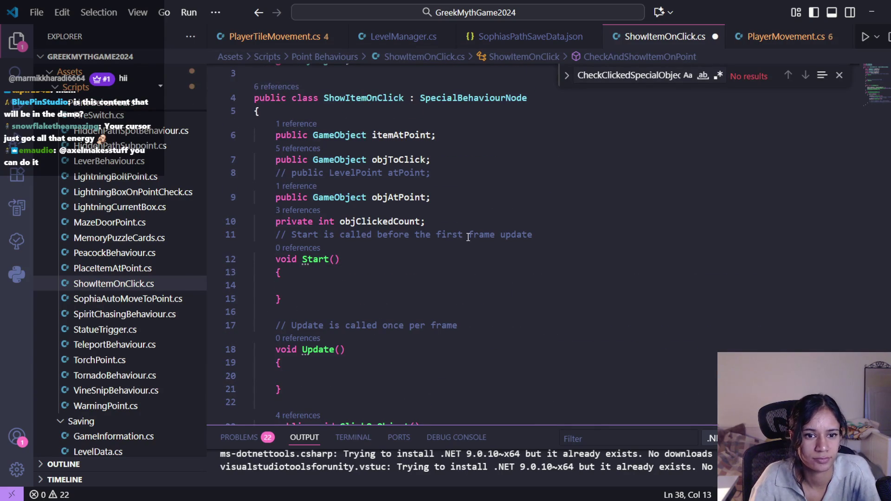
click(436, 225)
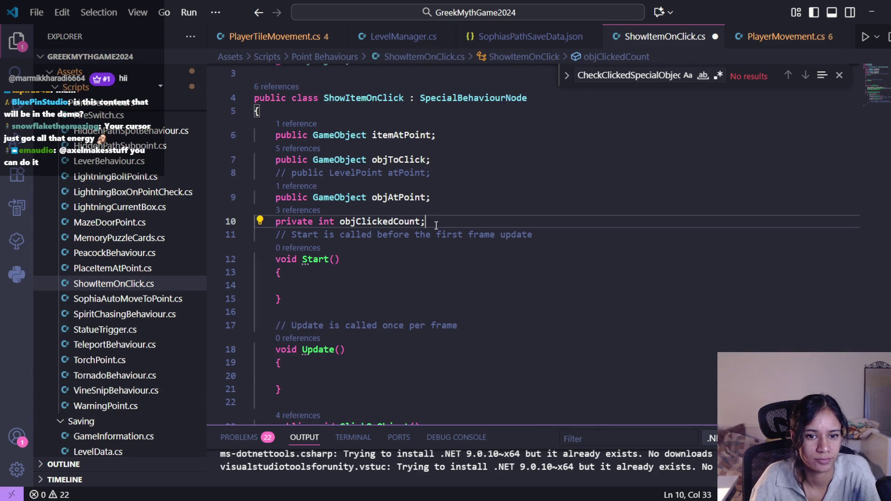
key(Return)
text(meM)
key(Tab)
text(gameM)
key(Tab)
text(;)
- Add gameManager.levelManager.SetupSpecialNodeLookups(); on line 39 of CheckAndShowItemOnPoint
scroll(440, 233, down, 2)
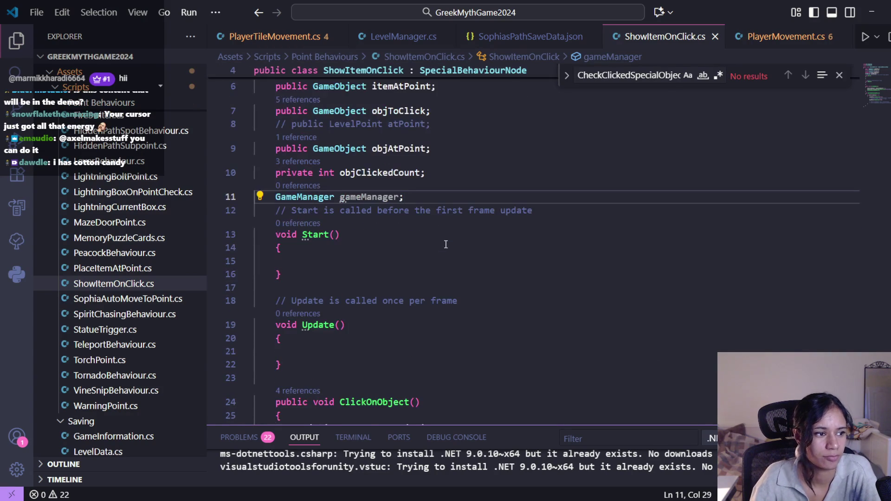
double_click(386, 197)
key(ctrl+c)
scroll(417, 260, down, 10)
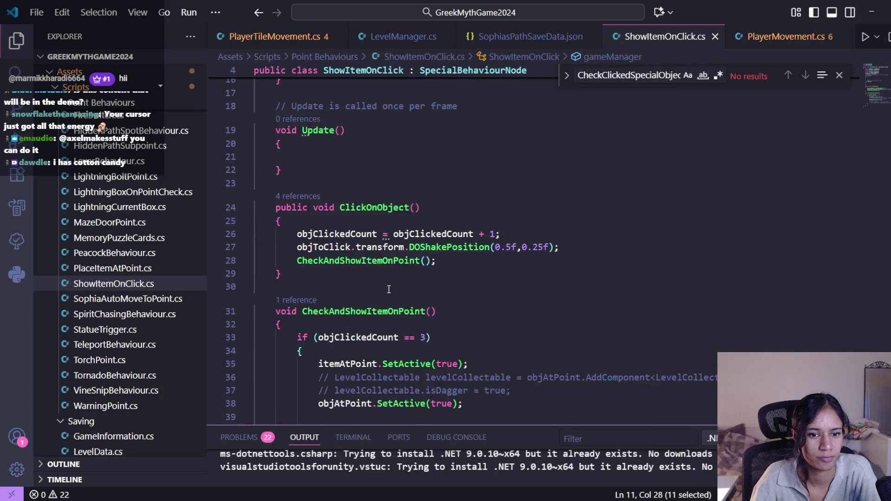
scroll(371, 361, down, 2)
click(374, 296)
key(ctrl+v)
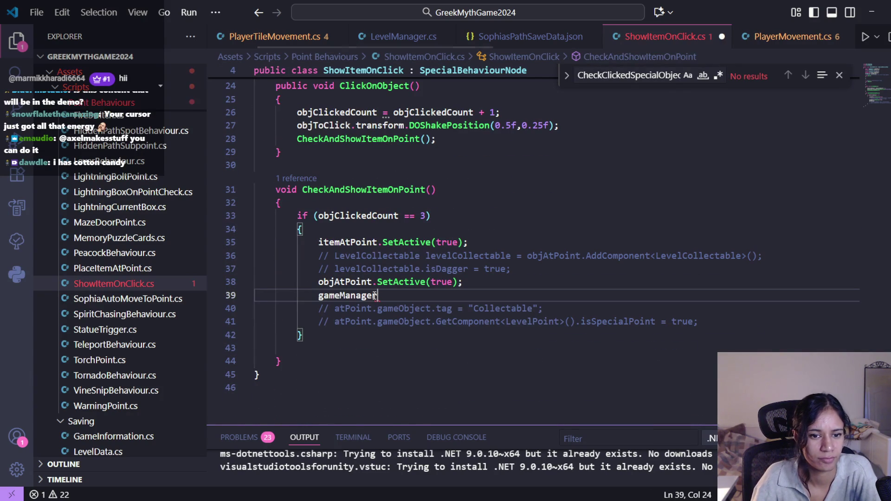
text(.level)
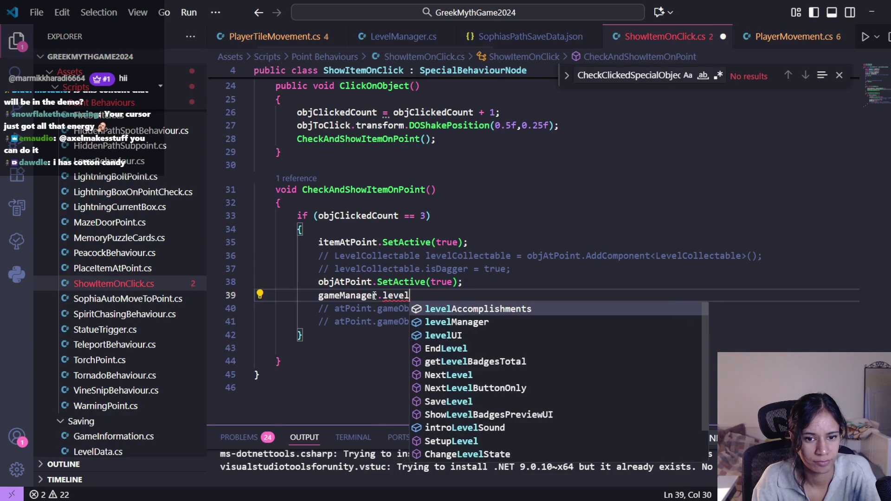
key(Down)
key(Tab)
text(setup)
key(Tab)
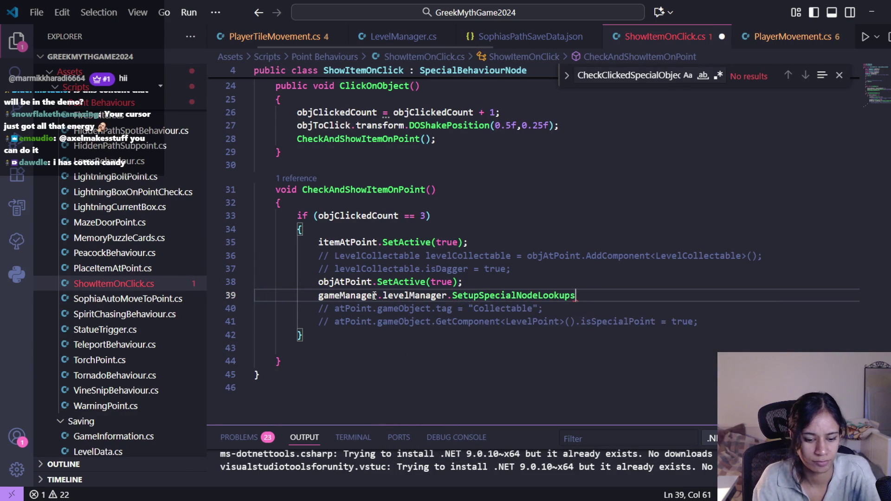
text(;)
- In Start, assign gameManager = GameManager.instance;
scroll(305, 285, up, 5)
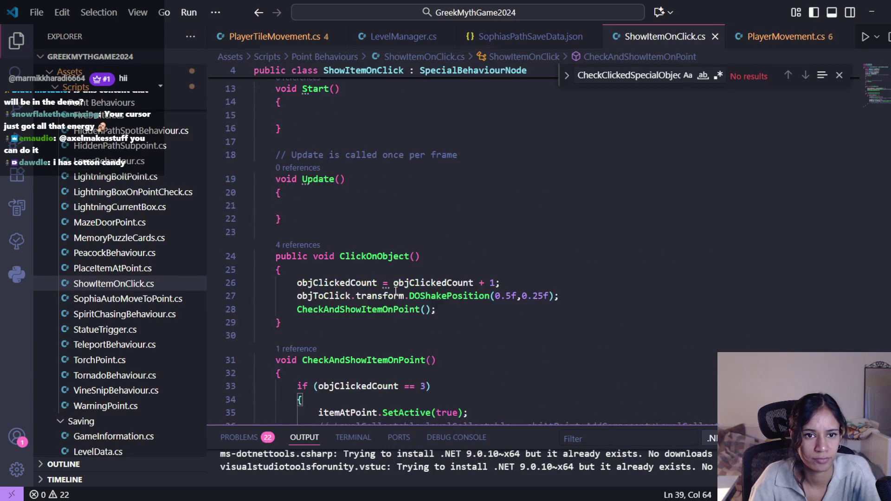
click(342, 186)
text(game)
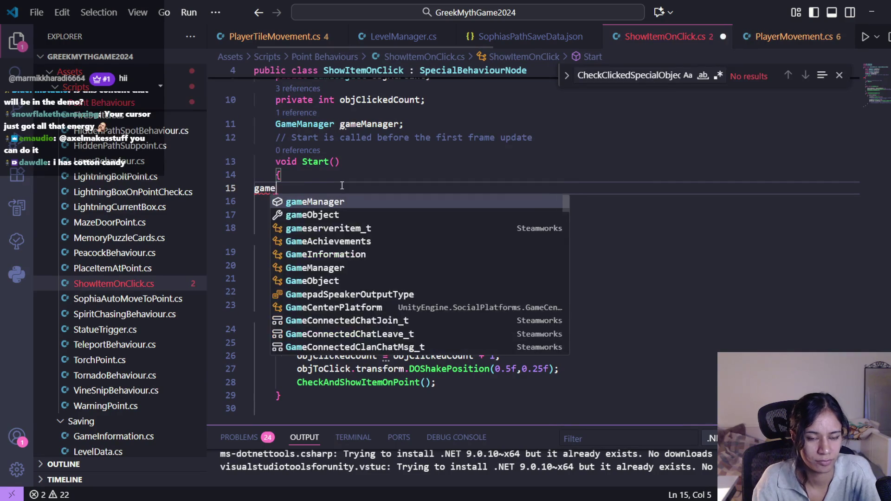
key(Tab)
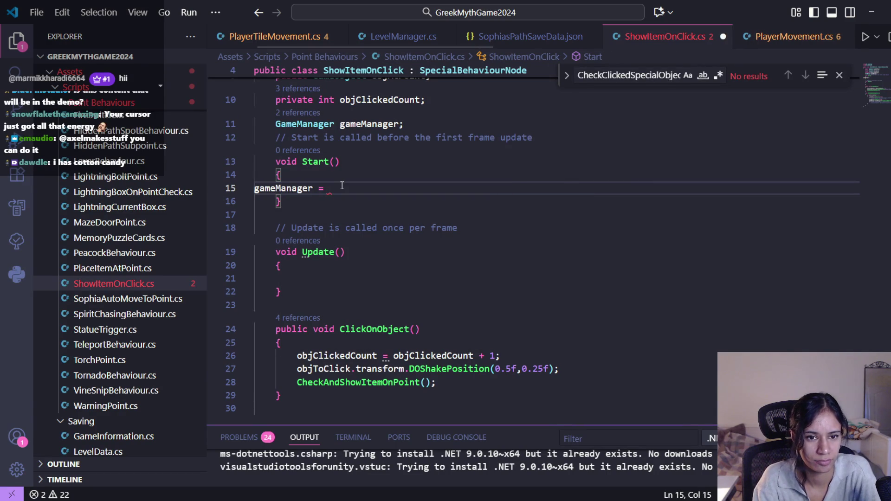
text(am)
key(Down)
key(Down)
key(Down)
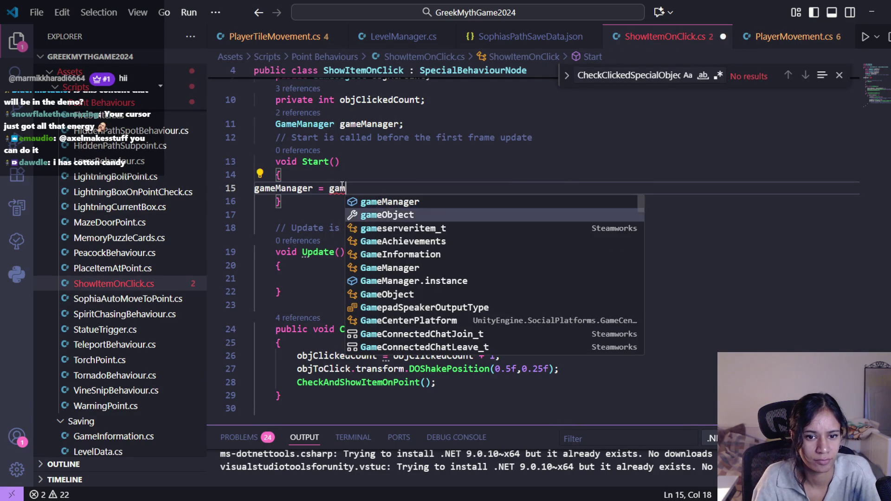
key(Tab)
text(;)
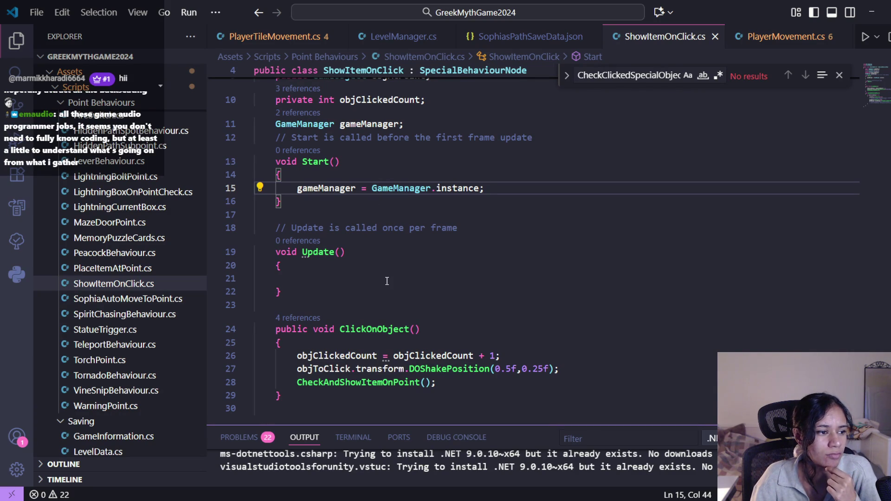
- Review the edited ShowItemOnClick script and return to Unity
scroll(386, 281, down, 5)
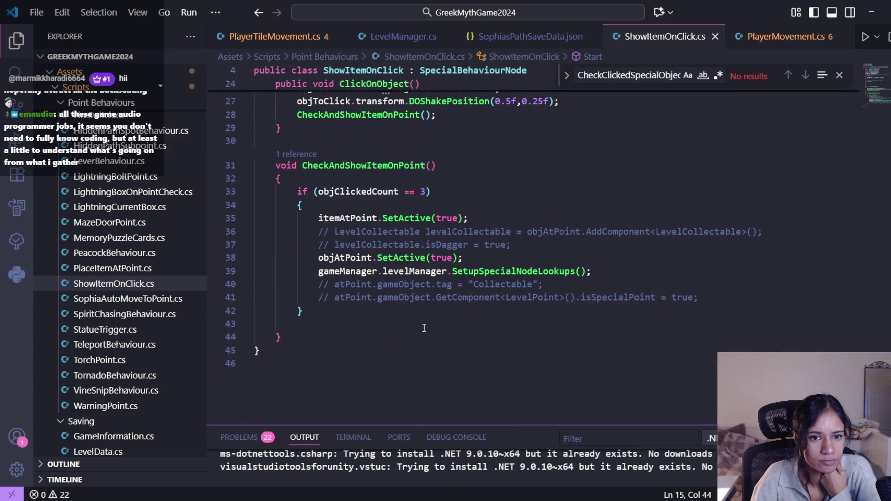
scroll(423, 329, up, 2)
mouse_move(363, 266)
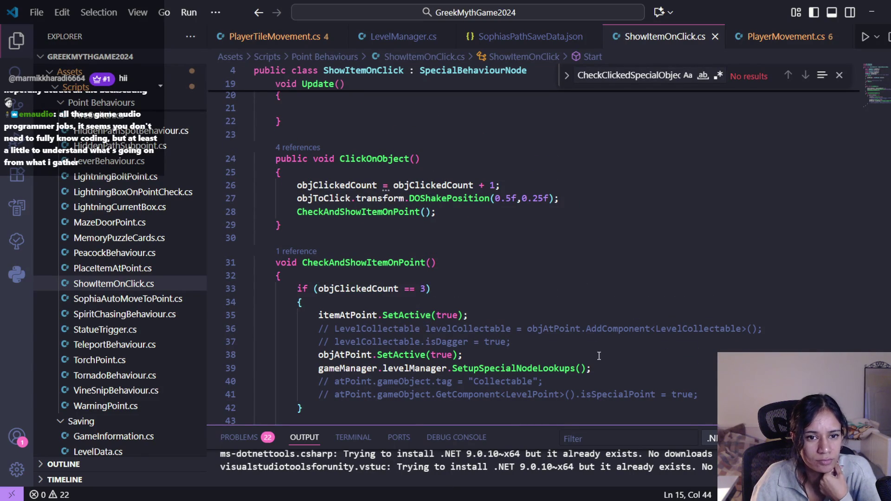
scroll(505, 326, up, 1)
scroll(505, 326, down, 3)
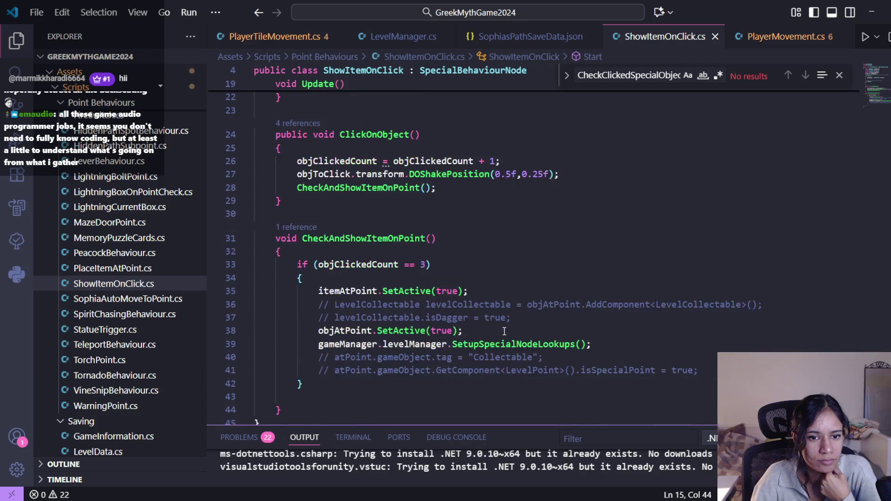
key(alt+Tab)
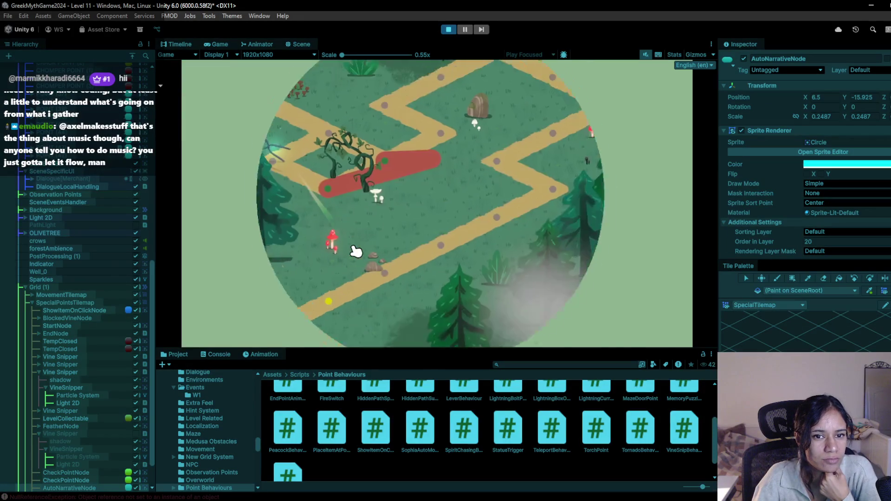
- Walk Sophia to the green node, trigger the olive tree observation point, then walk back down the path
click(372, 284)
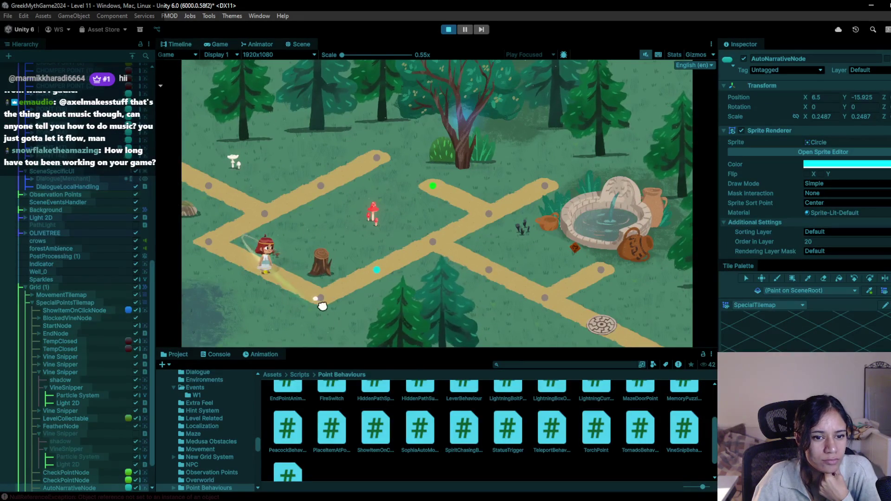
click(433, 243)
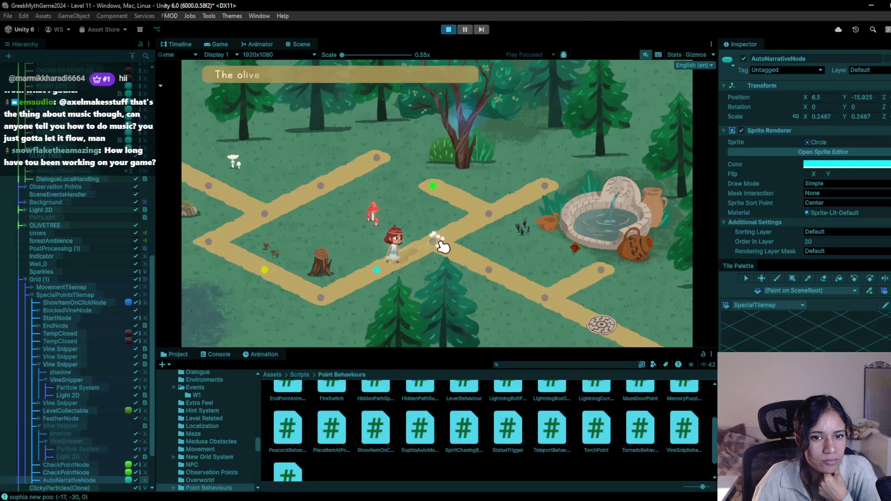
click(486, 221)
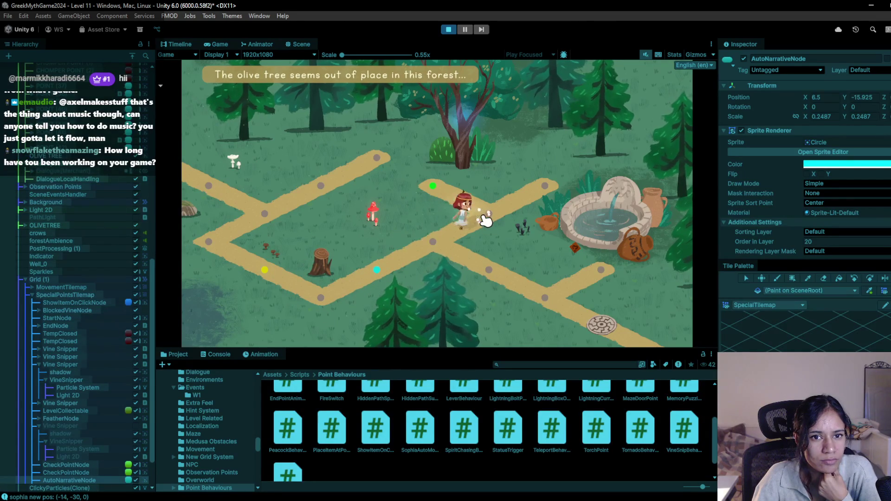
click(464, 157)
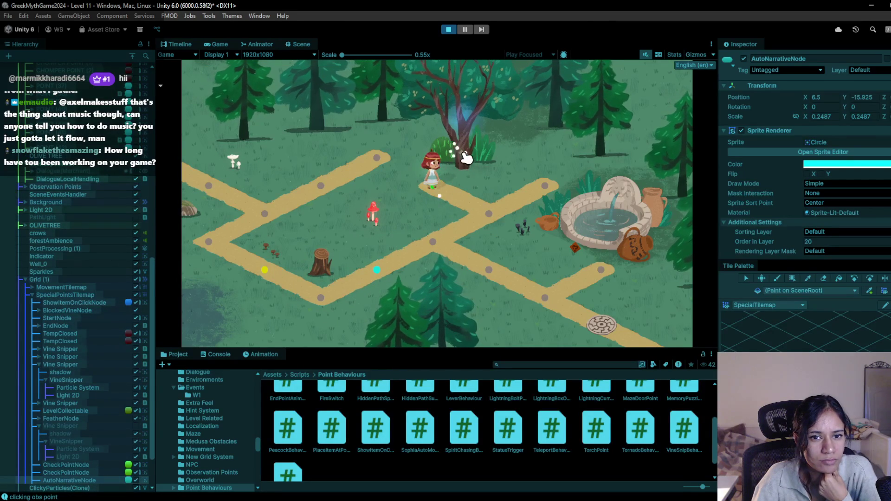
click(489, 212)
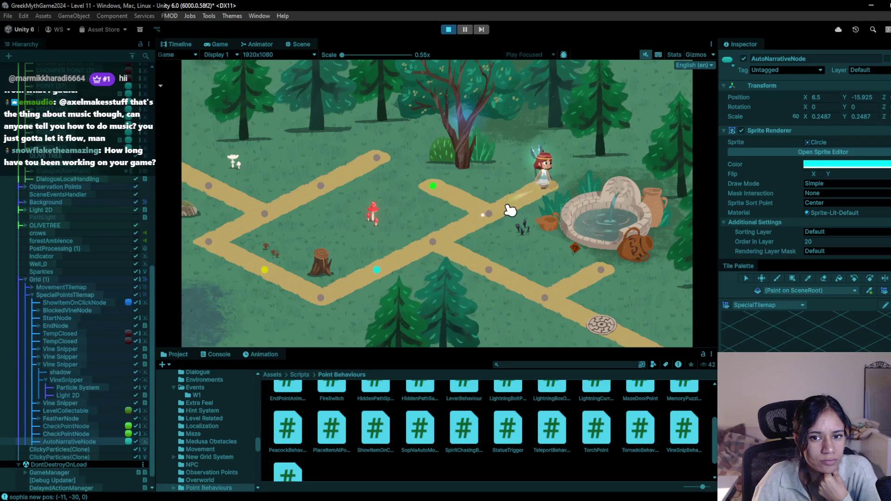
click(455, 236)
click(478, 260)
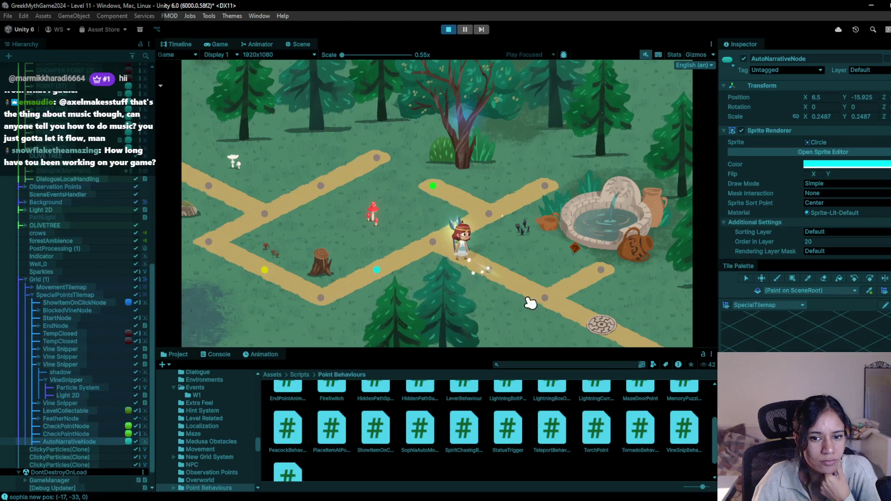
- Stop the playtest and start Level 11 again
click(448, 29)
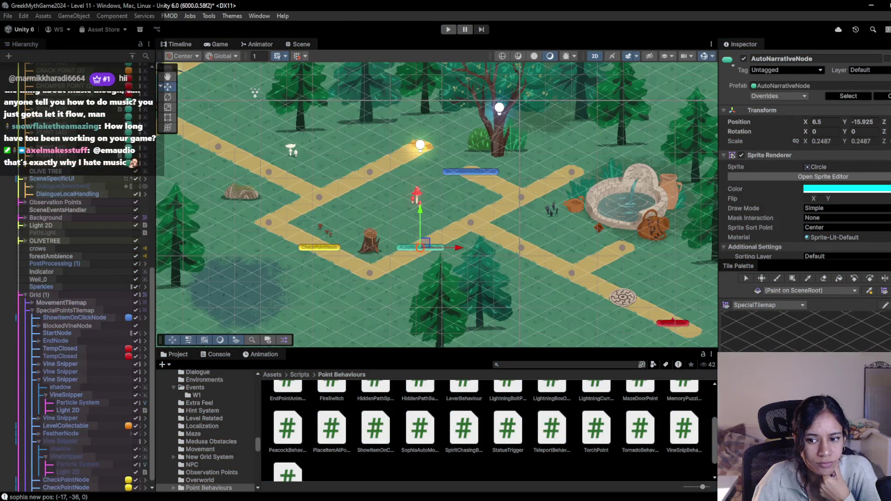
scroll(455, 213, up, 1)
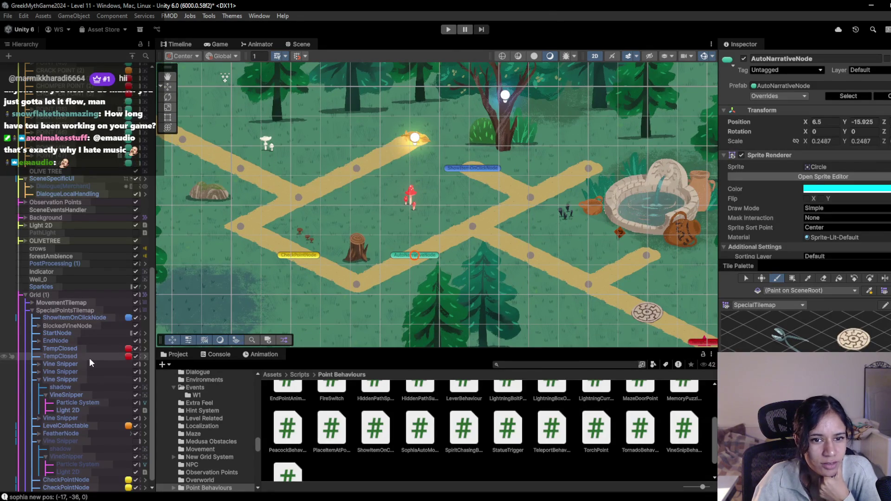
click(448, 29)
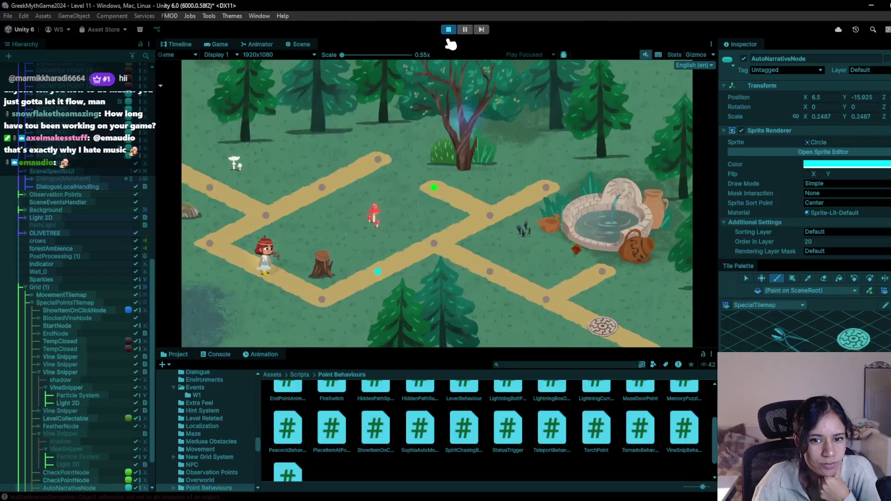
scroll(70, 278, down, 2)
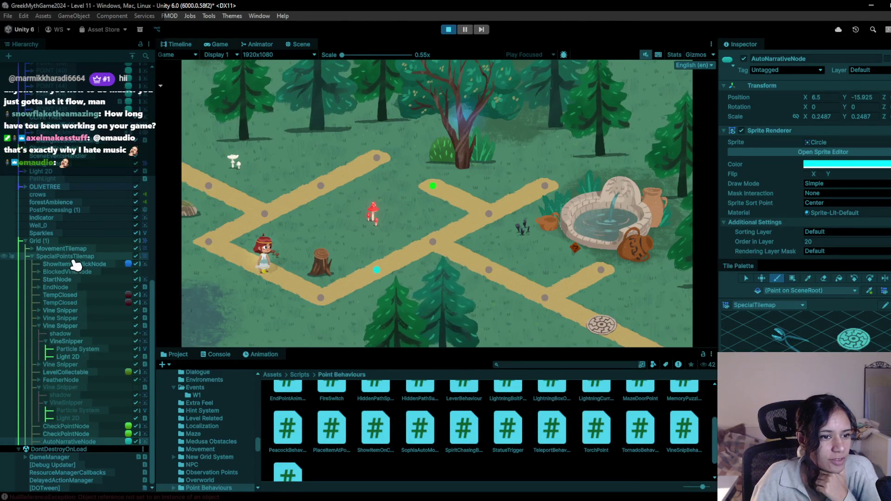
- Select FeatherNode and turn off Apply Root Motion on its Animator
click(80, 380)
click(298, 45)
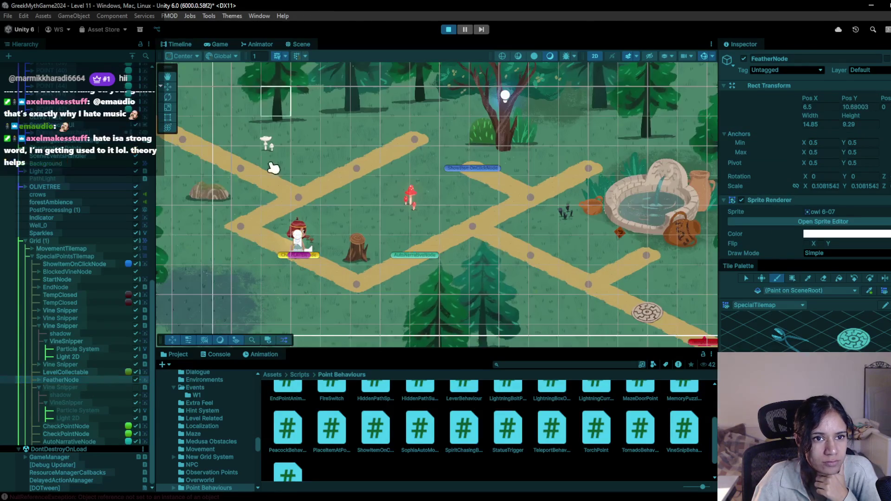
double_click(76, 381)
scroll(429, 272, down, 5)
scroll(448, 290, down, 4)
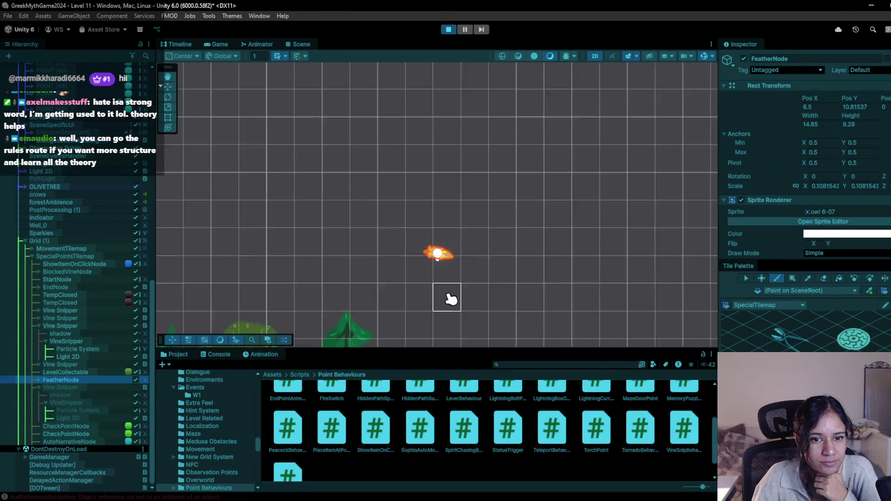
scroll(818, 160, down, 5)
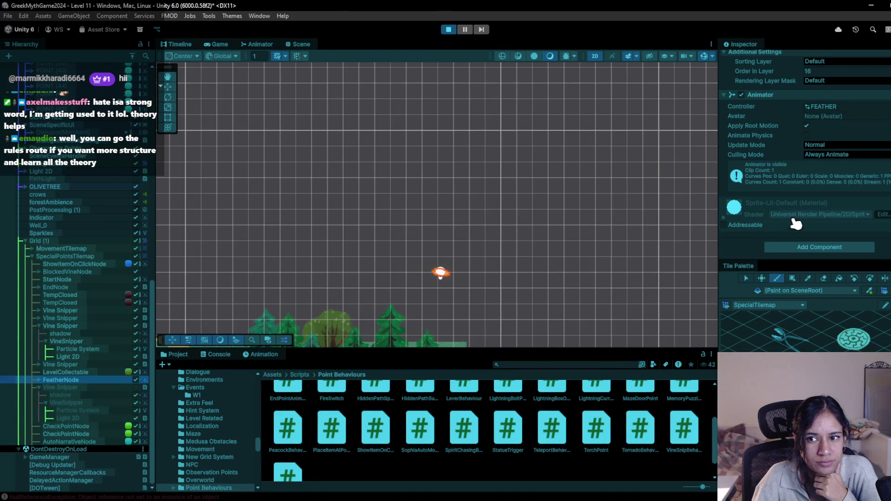
click(806, 126)
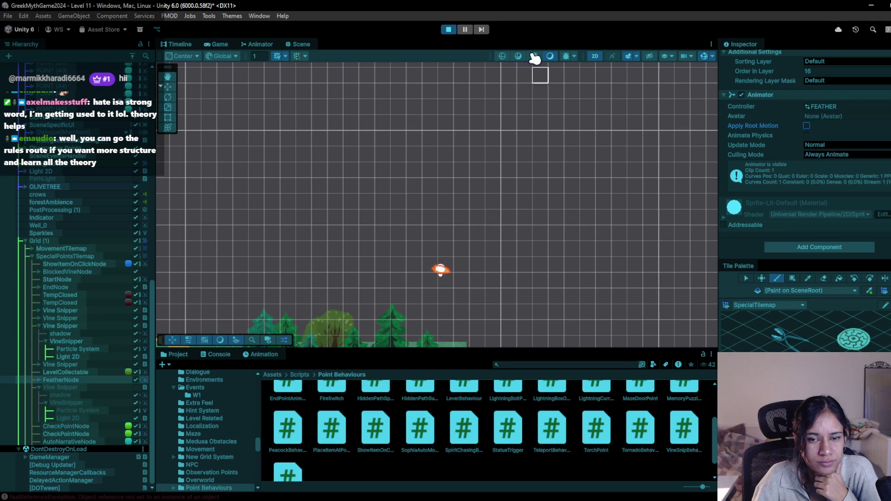
- Exit Play mode and apply all FeatherNode overrides to its prefab
click(449, 30)
scroll(756, 203, up, 5)
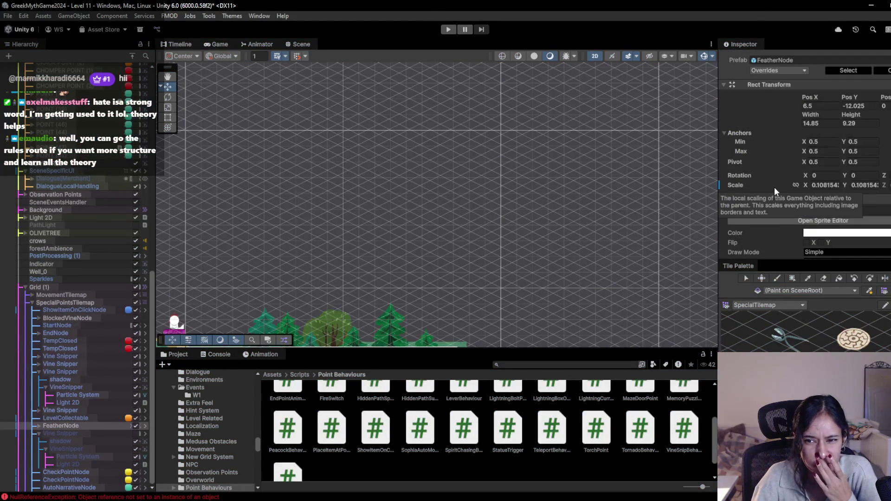
scroll(776, 176, down, 5)
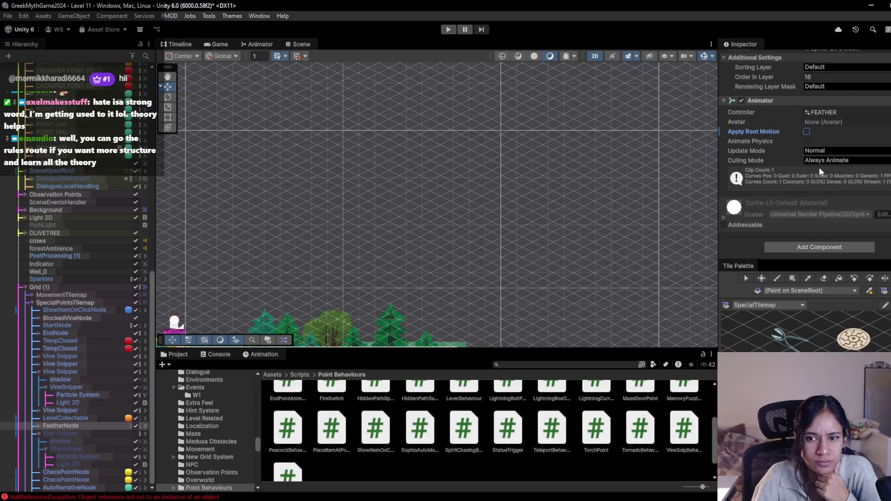
scroll(819, 167, up, 5)
scroll(786, 68, up, 1)
click(783, 95)
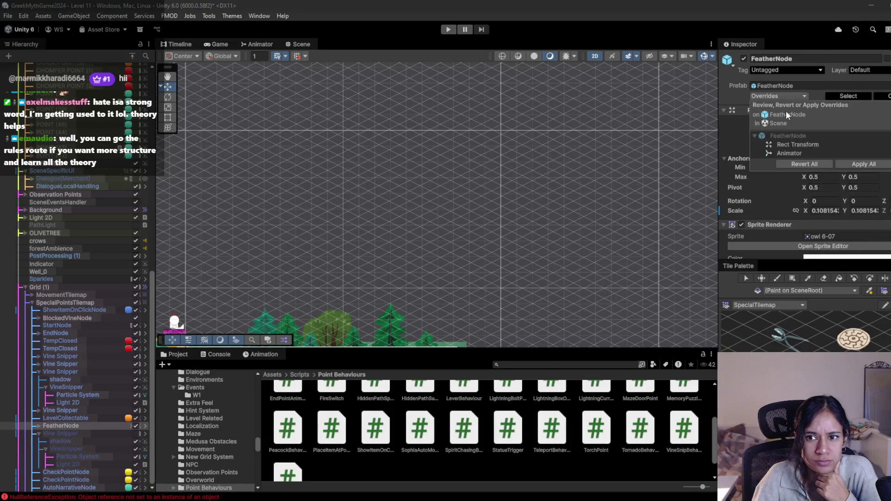
click(848, 163)
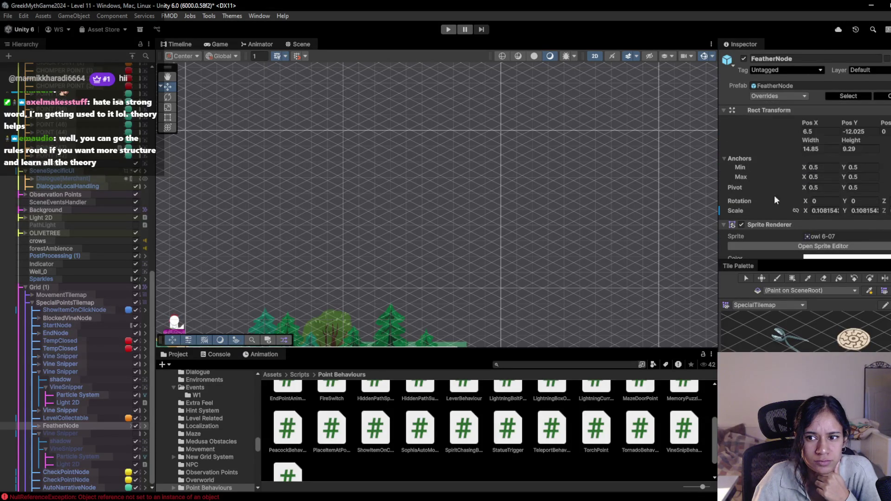
- Run a quick playtest, then view FeatherNode's FloatingFeather animation clip
mouse_move(493, 188)
mouse_down()
mouse_move(597, 98)
mouse_move(593, 69)
mouse_up()
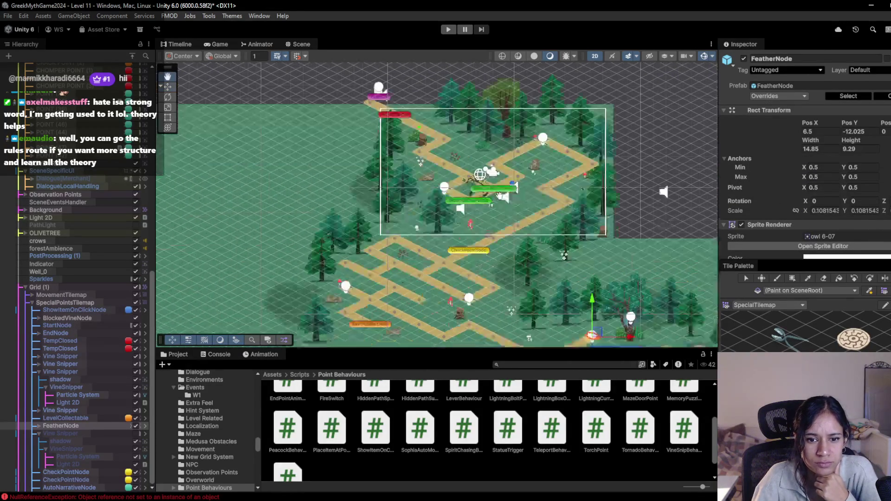
drag(603, 334, 590, 218)
scroll(590, 218, up, 2)
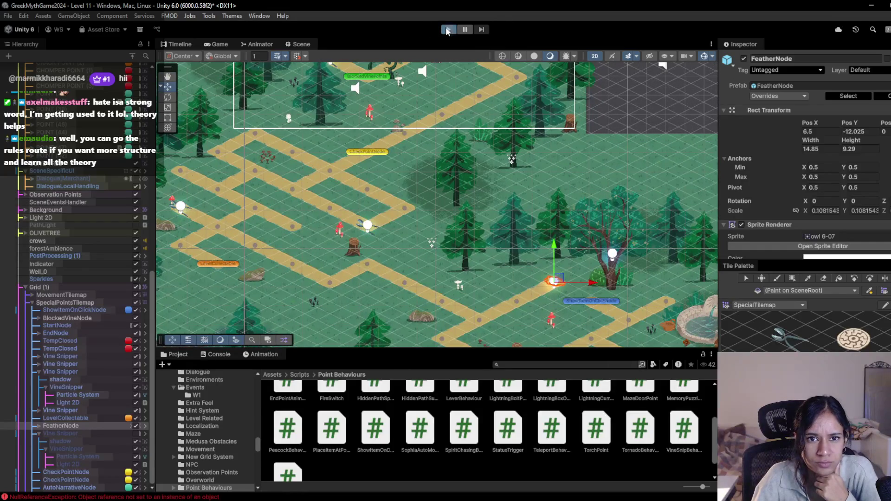
click(448, 29)
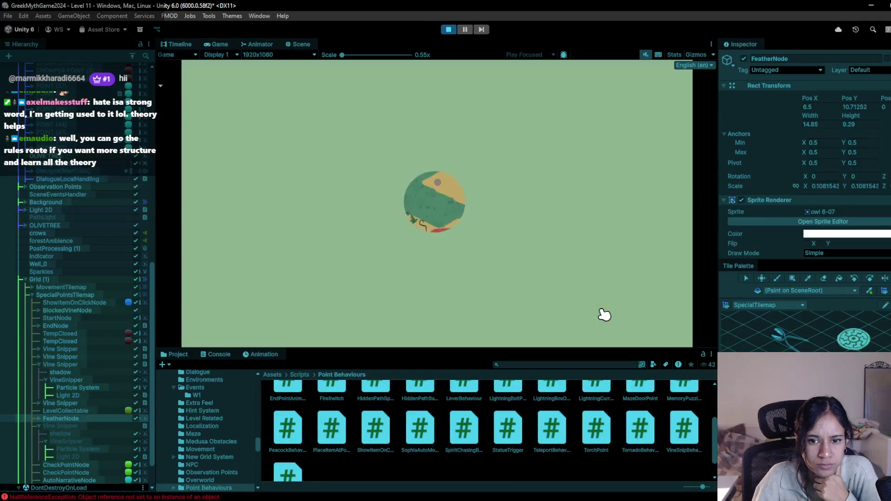
click(450, 29)
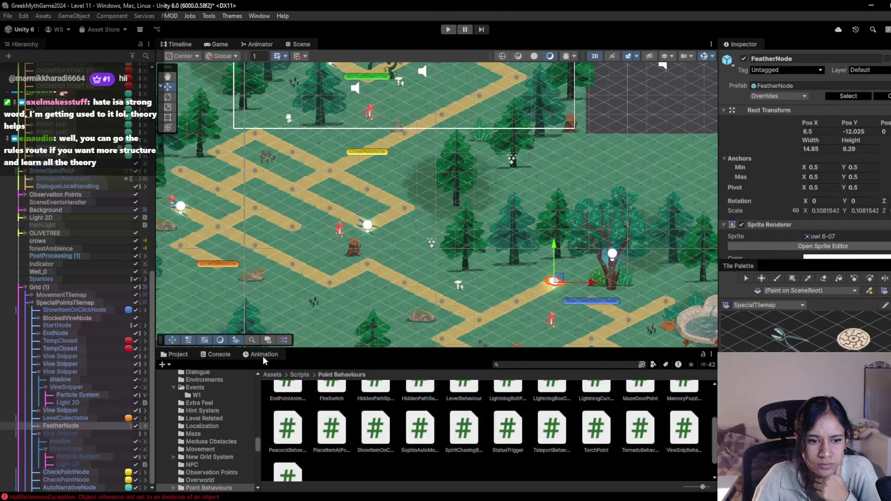
click(262, 354)
click(226, 364)
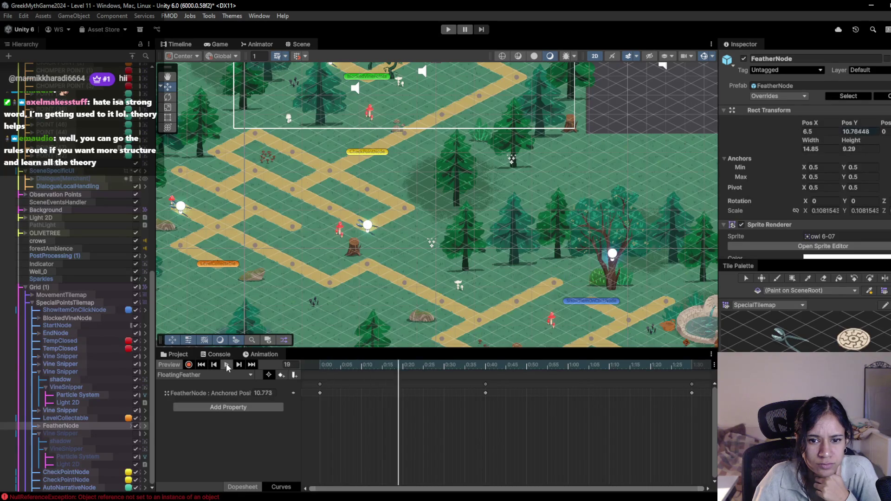
- Delete the Anchored Position track from the FloatingFeather clip
click(226, 364)
click(239, 394)
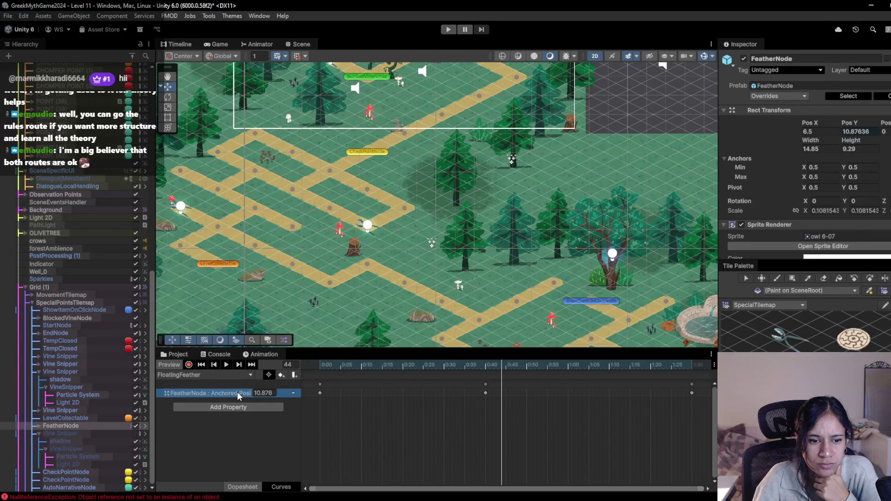
key(Delete)
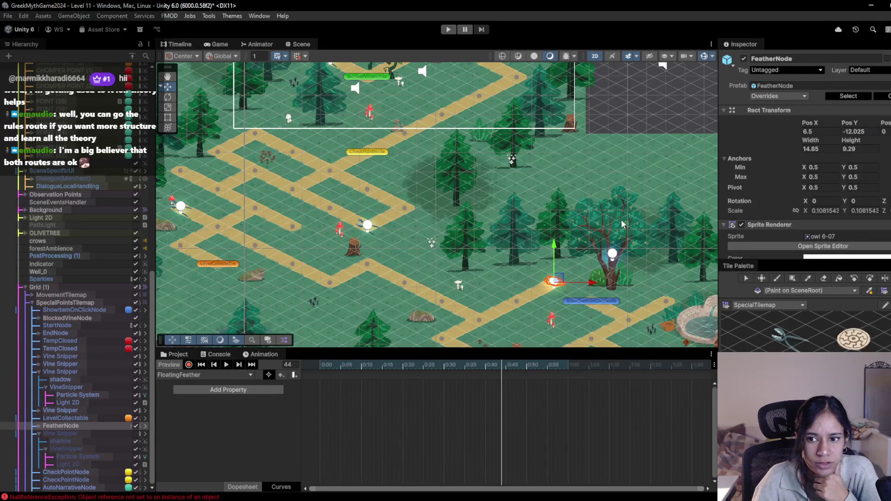
- Playtest Level 11, walking the character to the feather node and back, then stop
click(447, 30)
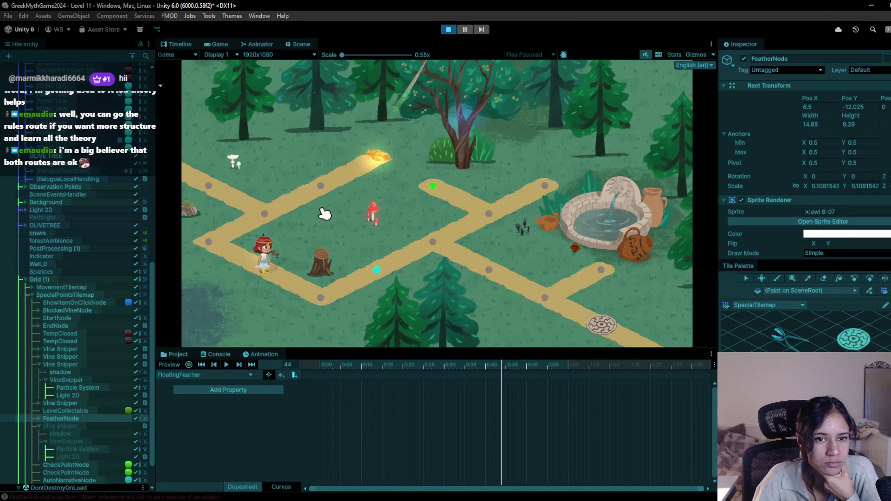
click(251, 220)
click(325, 183)
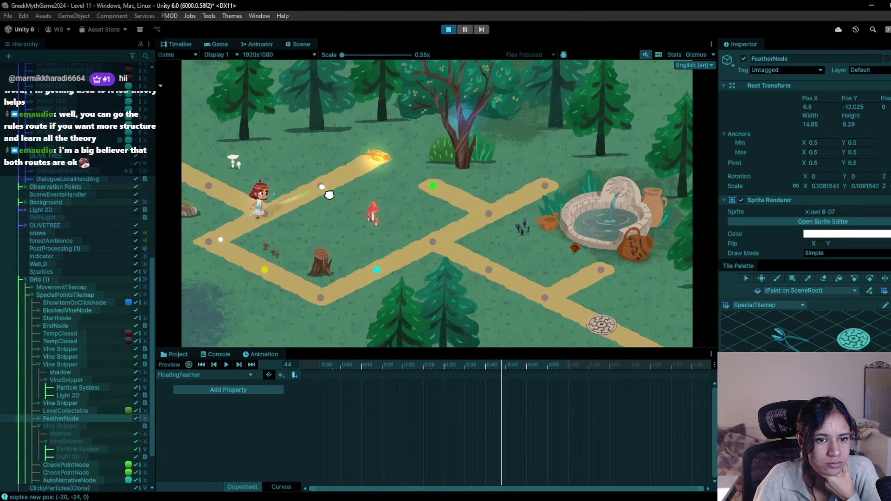
click(380, 171)
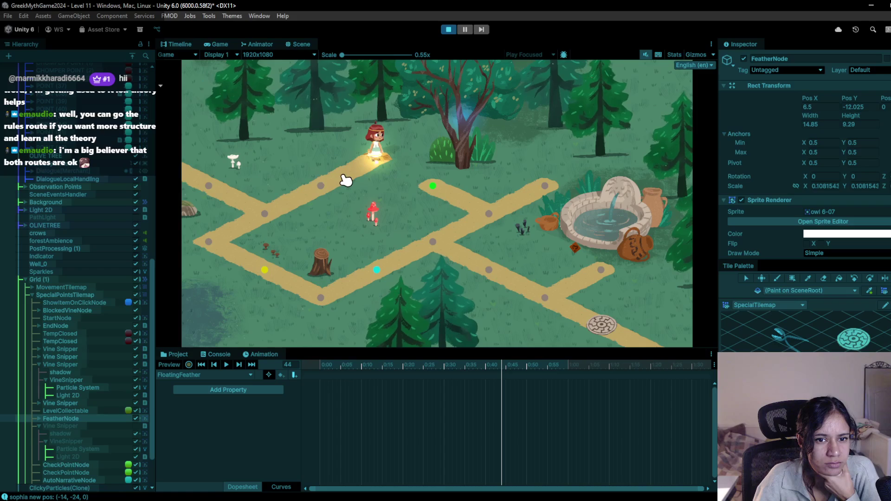
click(321, 186)
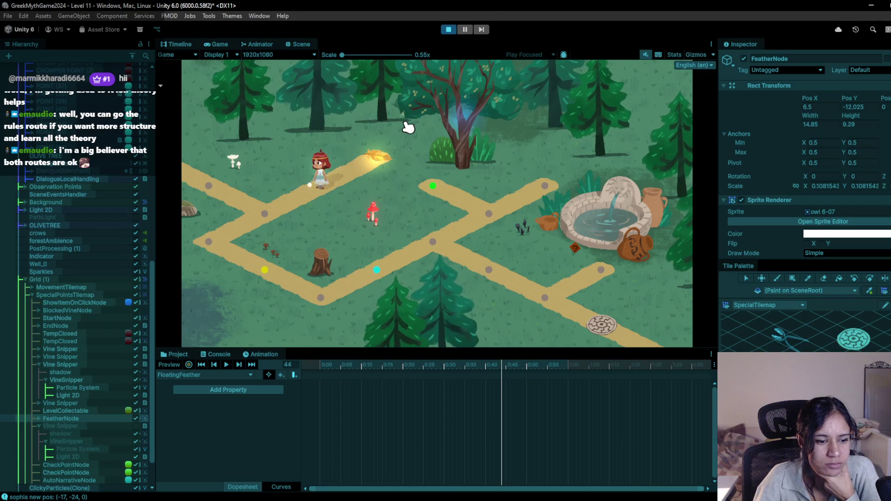
click(448, 30)
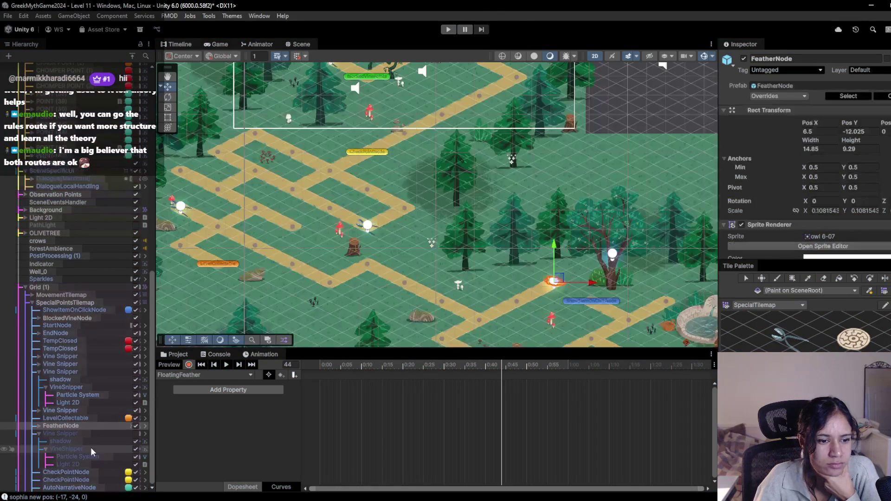
- Save Level 11's changes and switch to the Level 8 scene
scroll(794, 226, down, 7)
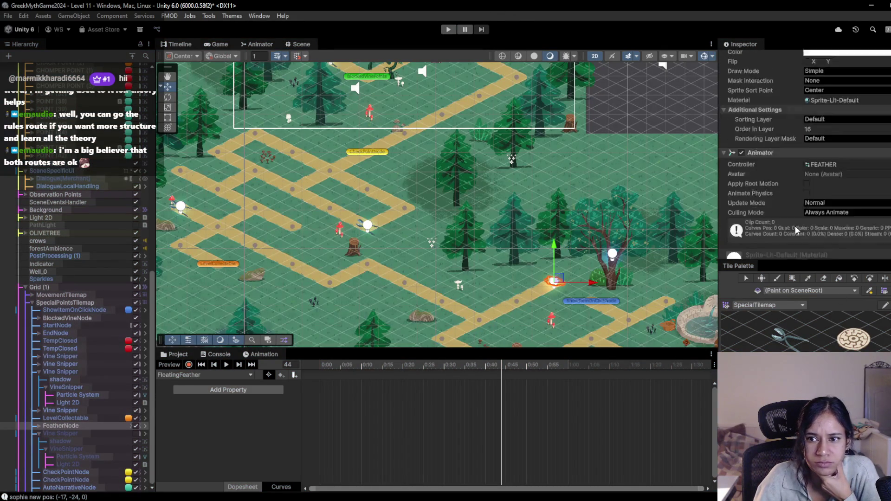
scroll(794, 225, up, 6)
scroll(795, 225, down, 3)
scroll(795, 230, down, 5)
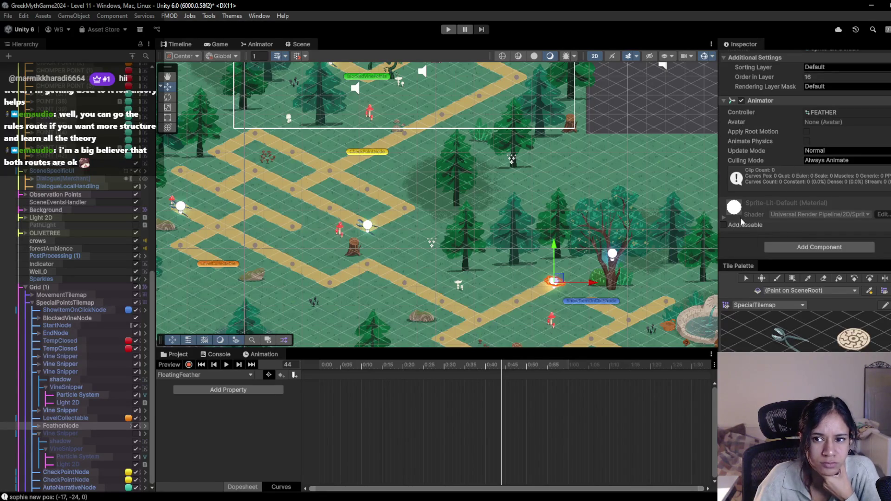
scroll(71, 391, up, 20)
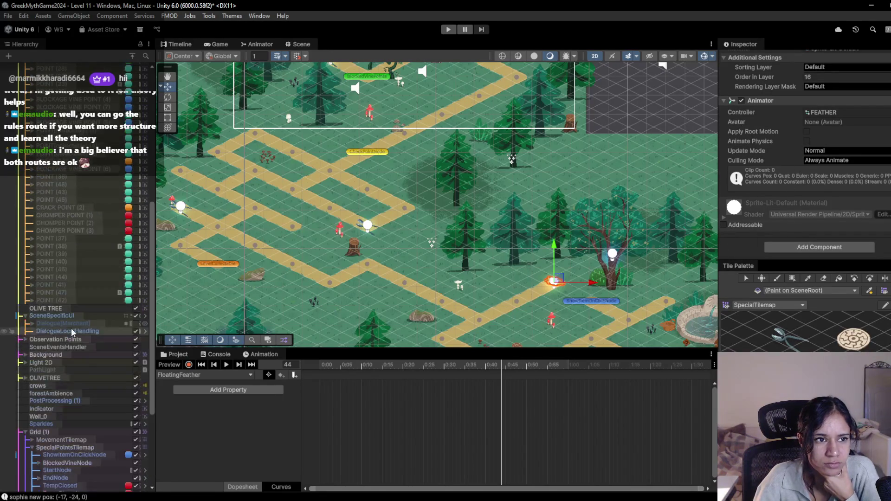
click(58, 67)
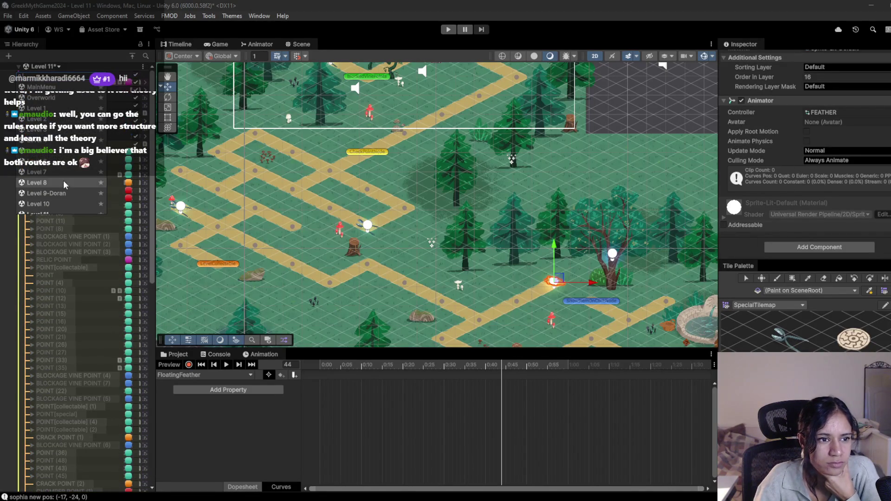
click(62, 181)
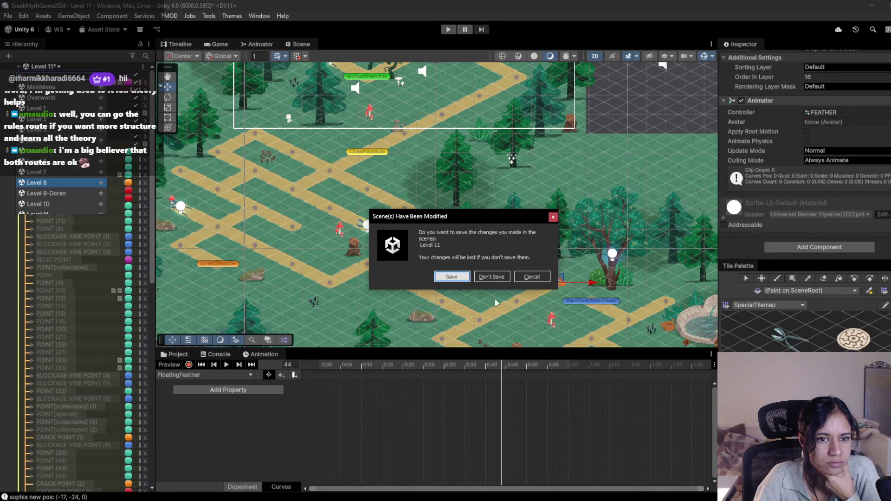
click(452, 278)
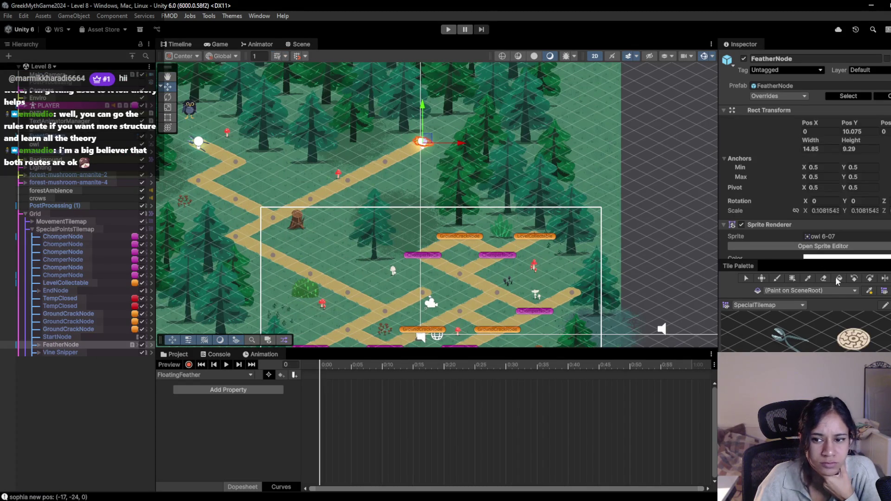
- Apply all of Level 8's FeatherNode overrides to its prefab
click(779, 96)
click(861, 156)
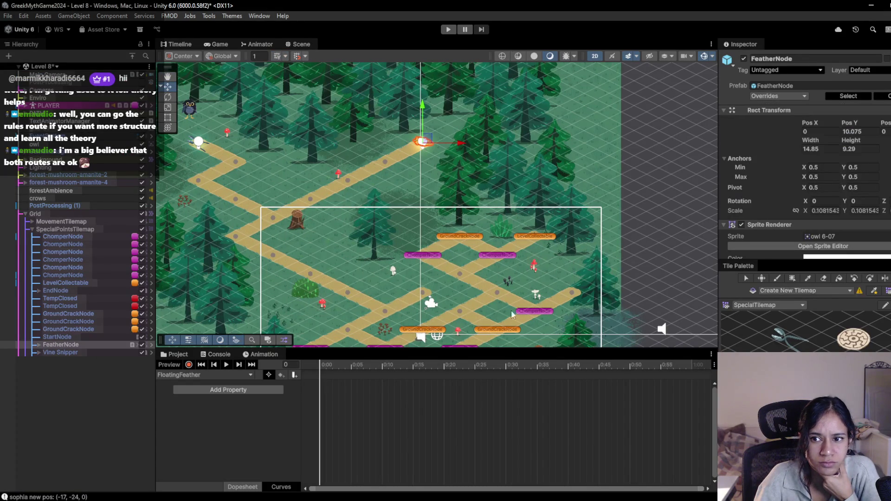
click(42, 67)
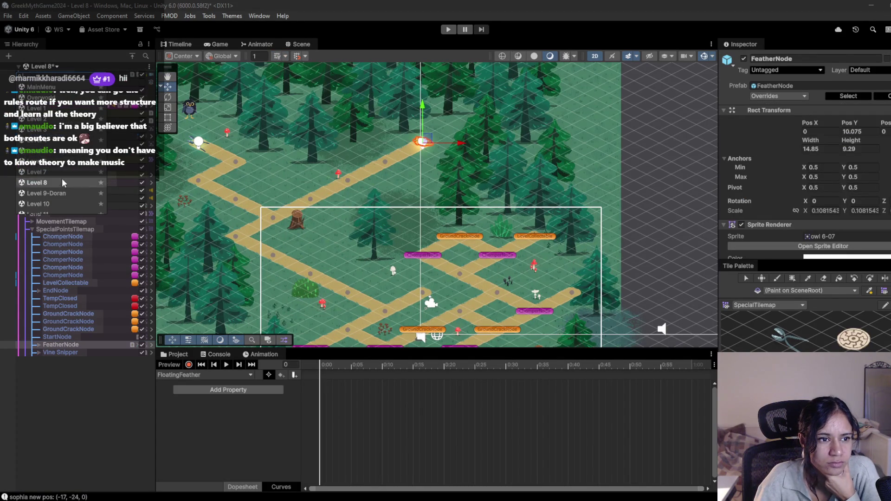
- Save the current scene and load Level 11 from the scene dropdown
click(60, 205)
click(451, 277)
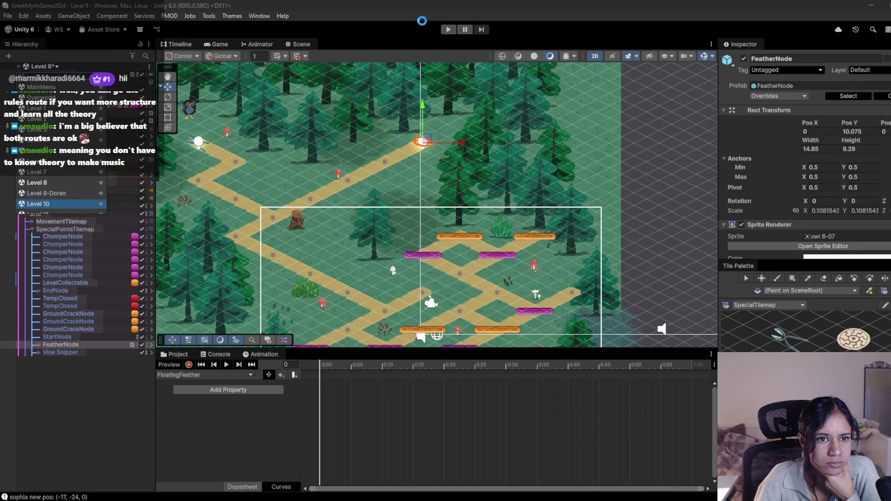
click(448, 30)
click(457, 277)
key(Return)
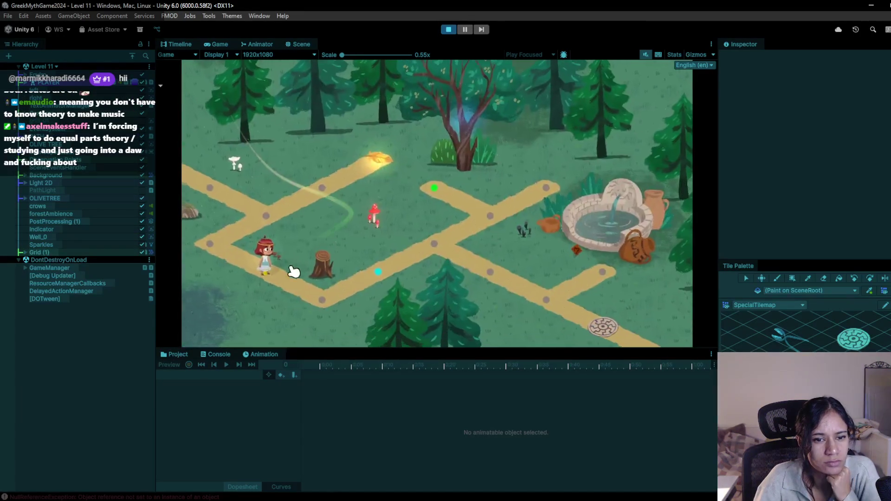
- Playtest Level 11, walking Sophia along path nodes until the olive tree remark appears
click(313, 299)
click(393, 266)
click(441, 238)
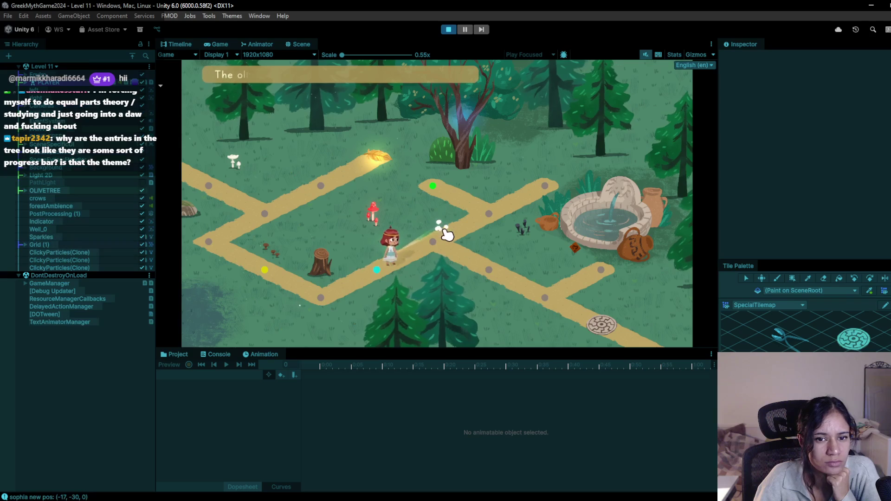
click(358, 273)
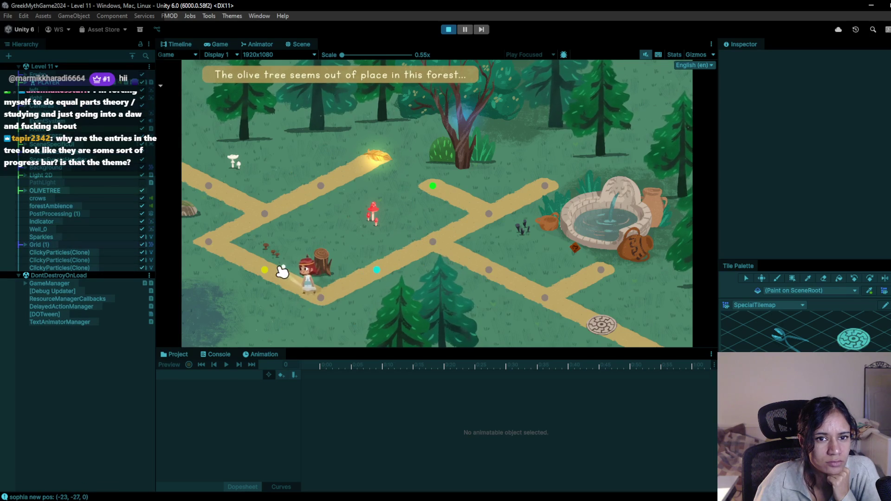
- Walk Sophia past the feather node toward the lower-right node by the well, then stop the playtest
click(273, 211)
click(318, 183)
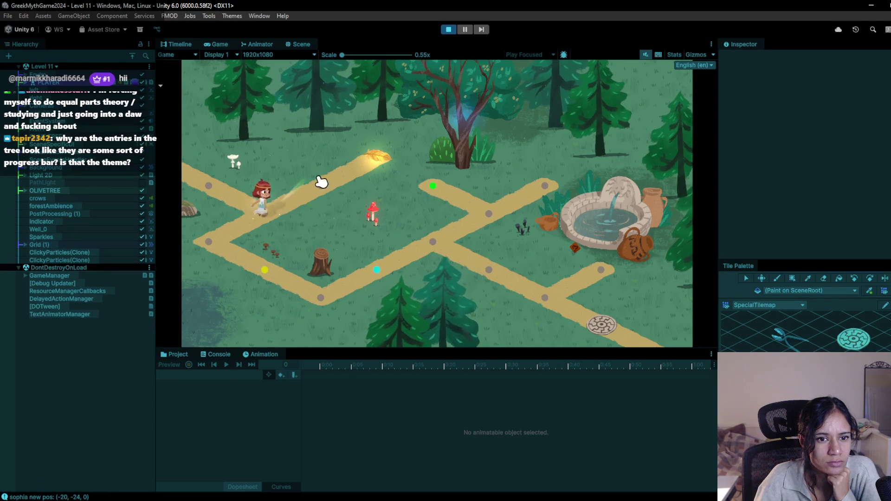
click(260, 210)
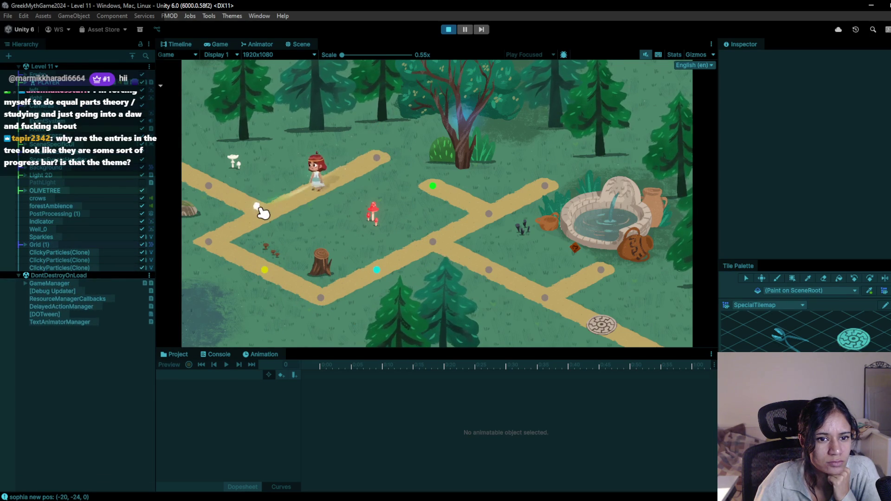
click(264, 269)
click(374, 269)
click(437, 236)
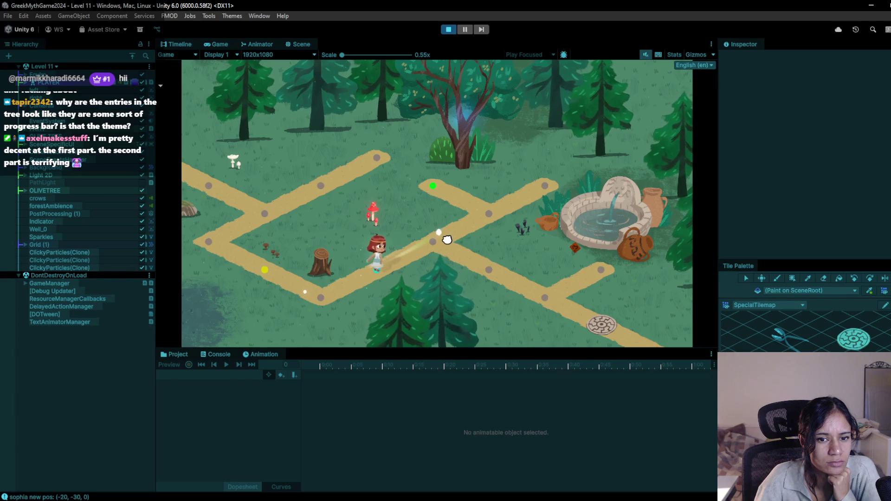
click(534, 298)
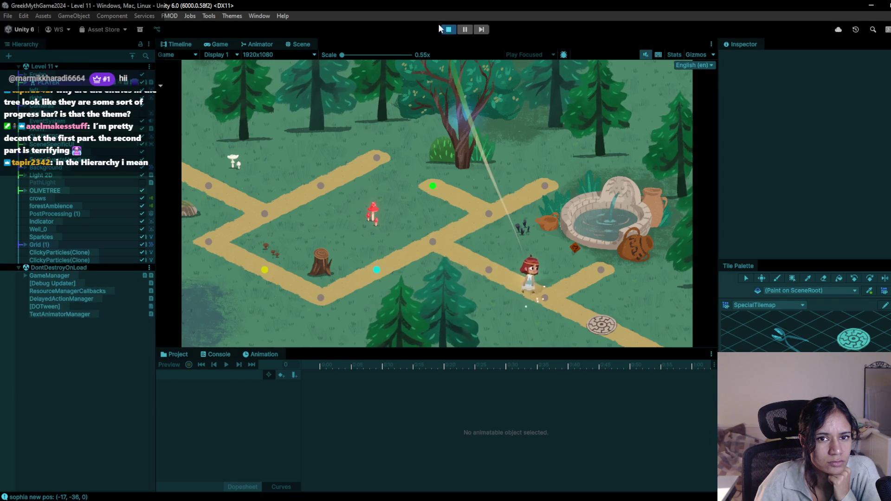
key(ctrl+p)
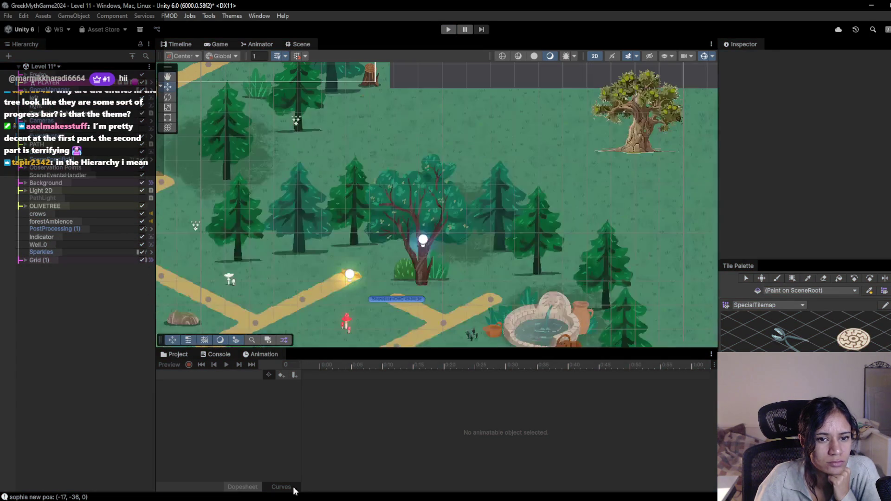
- Nudge the well sprite slightly right and down near the fountain
scroll(529, 312, down, 5)
scroll(557, 330, up, 8)
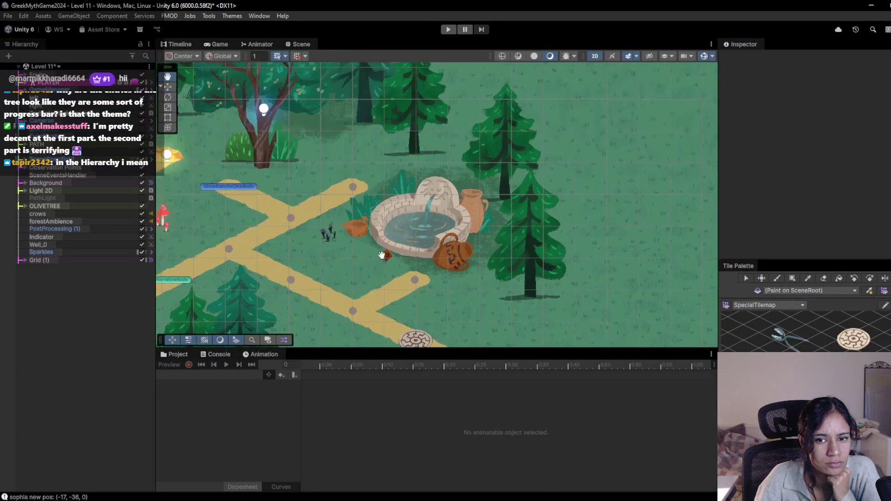
drag(405, 283, 355, 282)
click(388, 217)
click(394, 221)
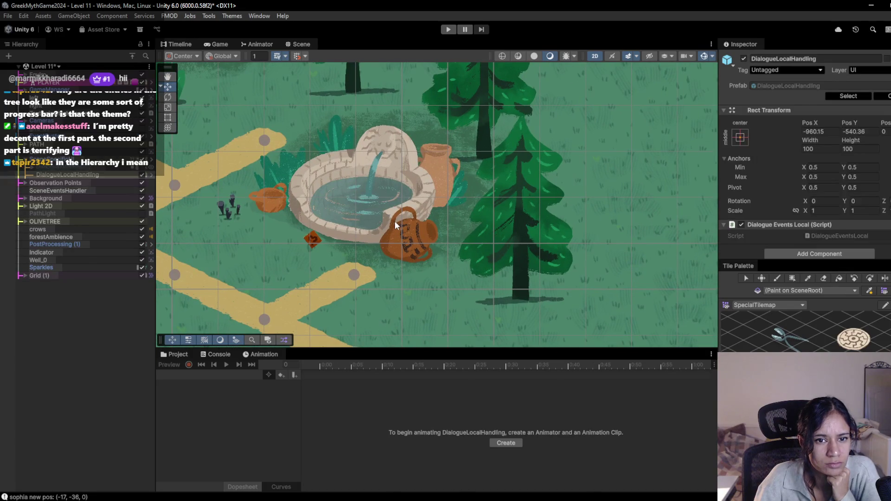
click(395, 221)
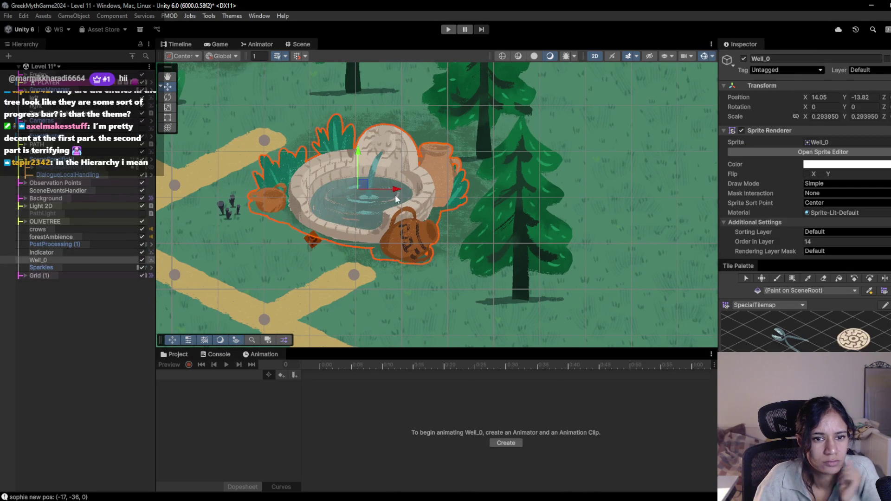
mouse_move(366, 186)
mouse_down()
mouse_move(412, 194)
mouse_move(422, 212)
mouse_move(443, 202)
mouse_move(432, 210)
mouse_move(440, 219)
mouse_up()
- Move the pine tree Forest-tree-7 (4) a little to the right
click(349, 133)
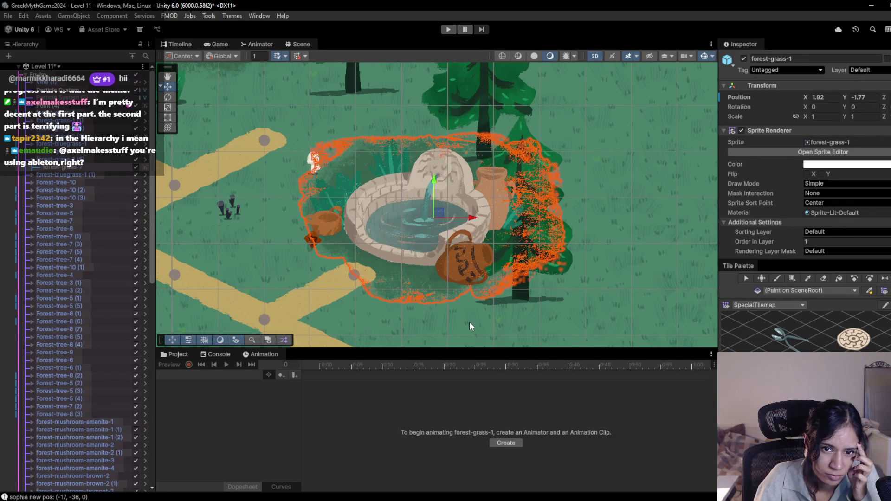
click(469, 322)
click(552, 271)
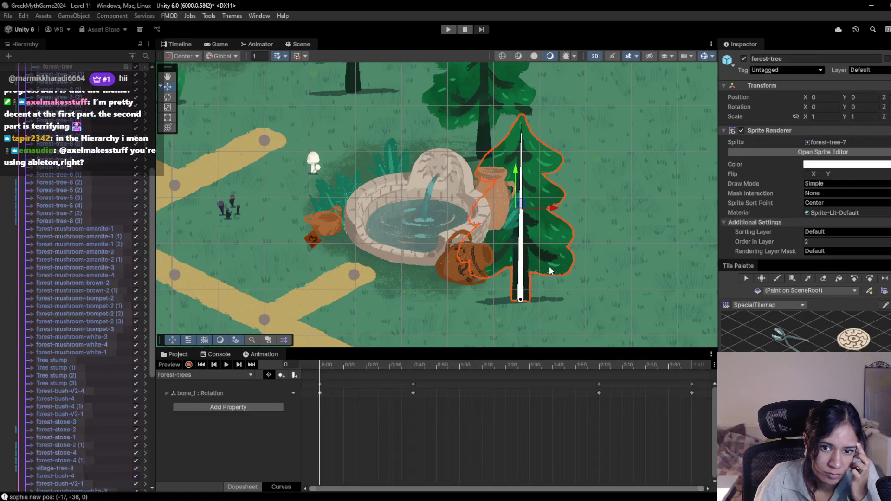
scroll(72, 180, up, 3)
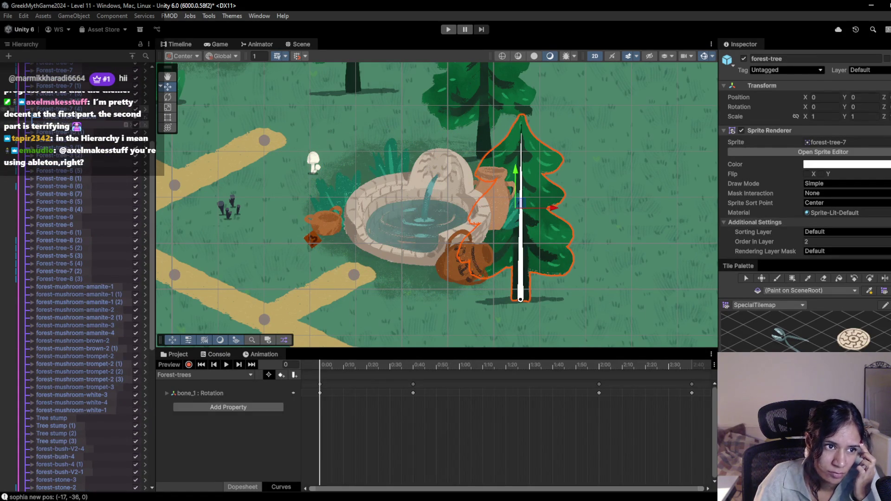
click(77, 109)
drag(531, 207, 598, 213)
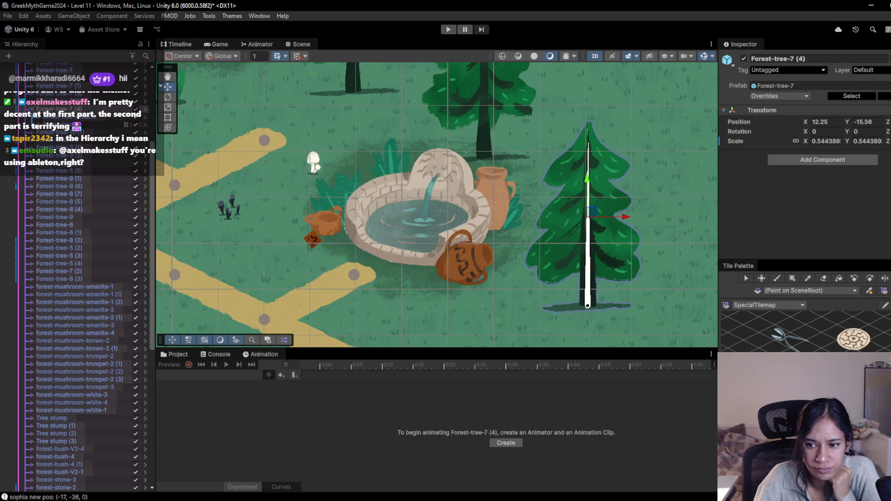
- Paint an AutoNarrativeNode on SpecialPointsTilemap on the path below the fountain
key(b)
scroll(85, 434, down, 10)
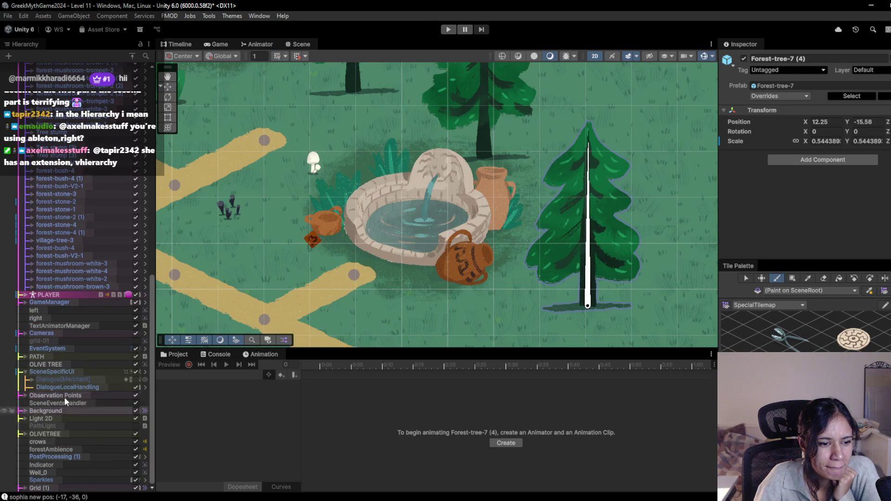
click(25, 488)
click(65, 488)
click(358, 274)
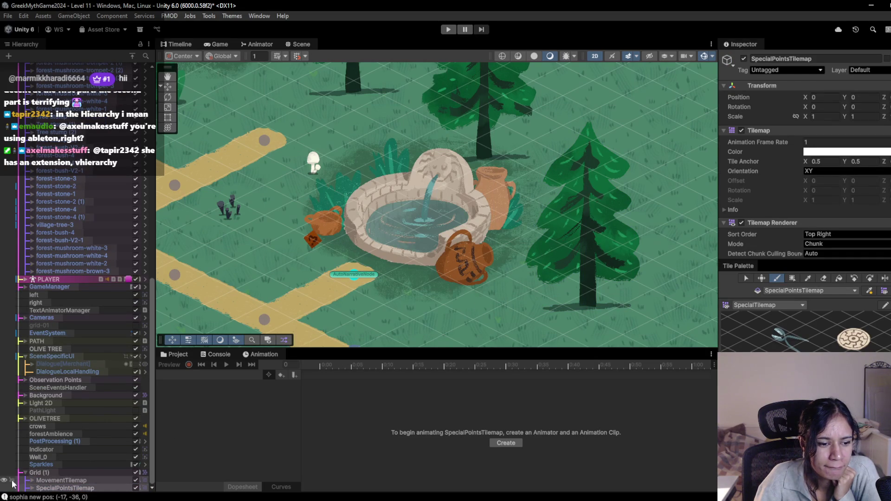
- Set the new AutoNarrativeNode's Ob Point to the Well observation point
click(31, 488)
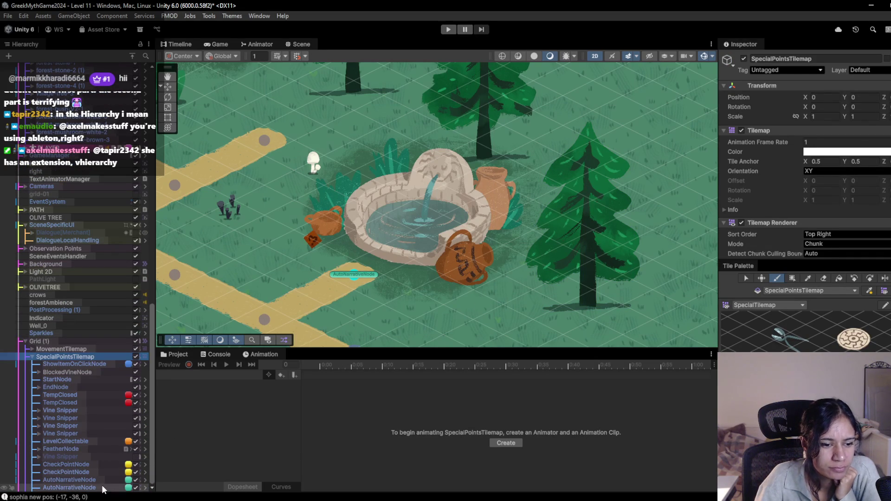
click(103, 487)
scroll(835, 185, down, 2)
click(884, 189)
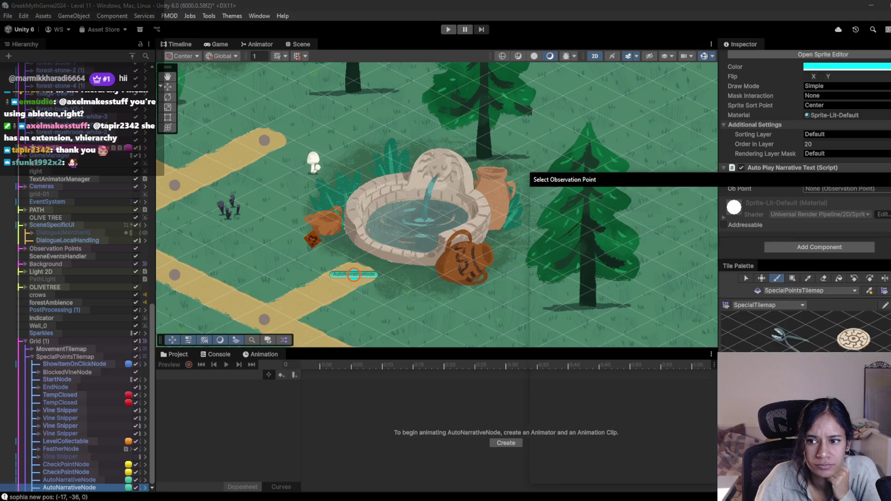
double_click(563, 235)
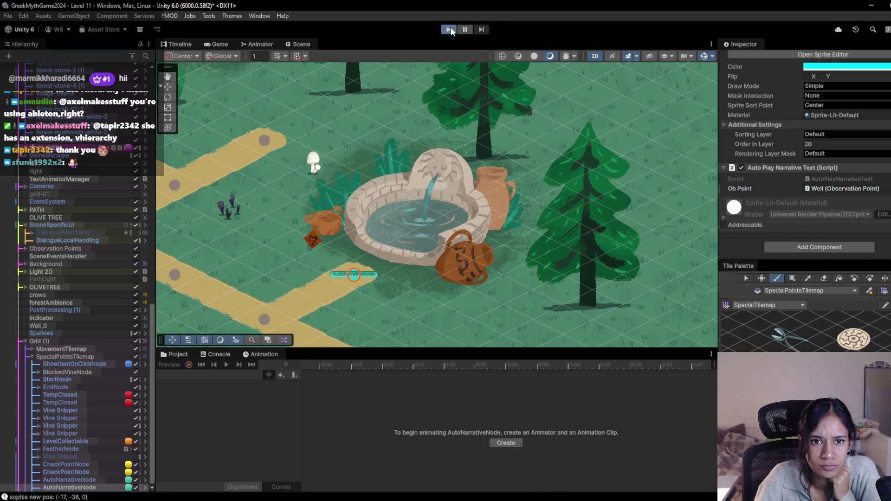
- Playtest Level 11, walking Sophia onto the well node to trigger the salty well water narration
click(448, 29)
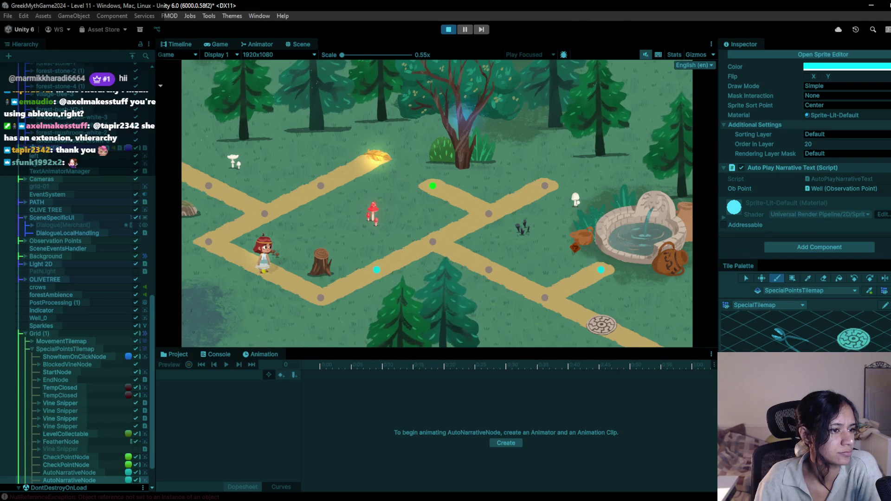
click(339, 291)
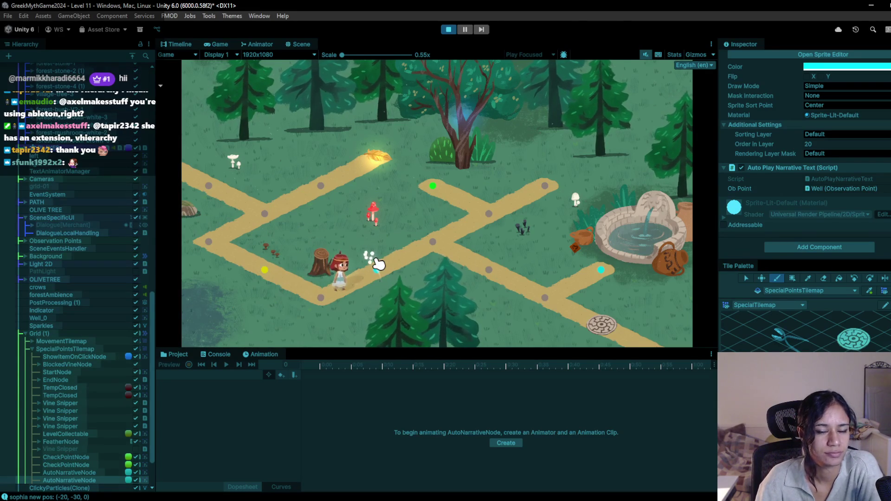
click(423, 236)
click(531, 296)
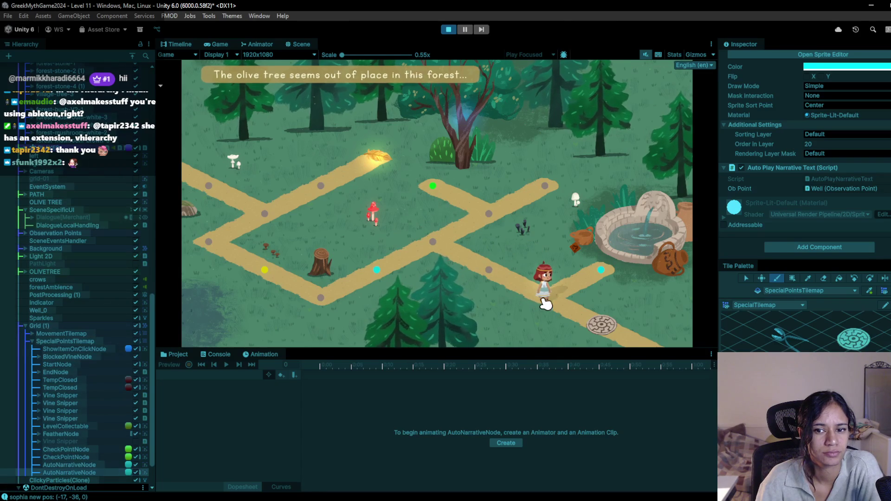
click(603, 273)
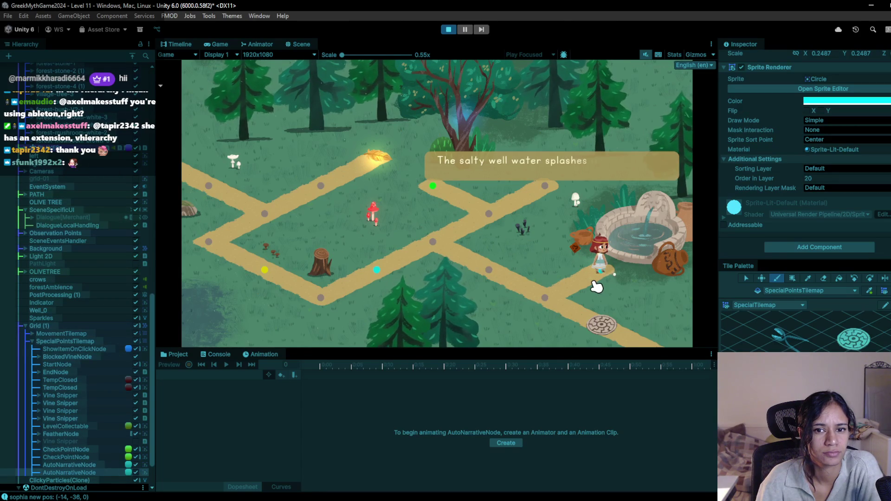
click(553, 296)
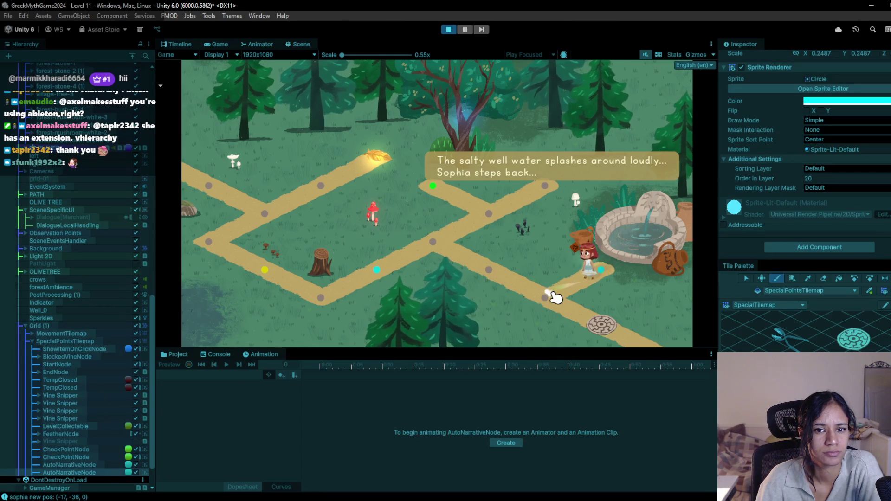
click(600, 324)
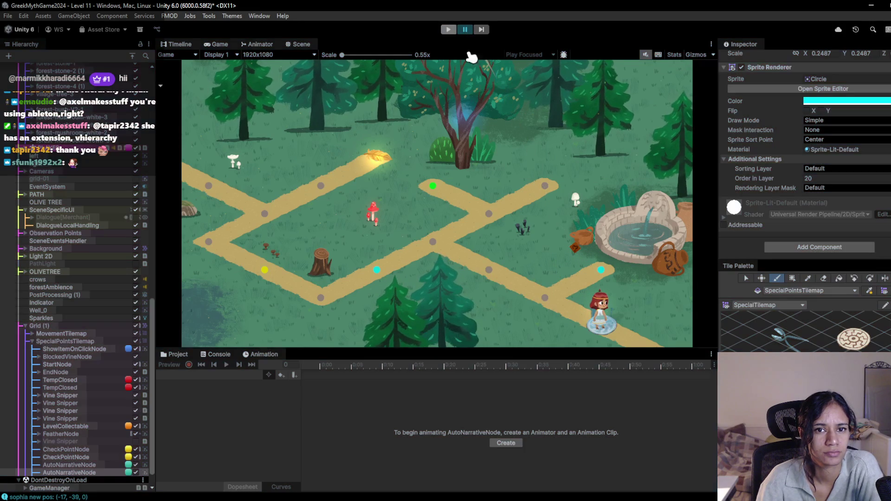
click(448, 29)
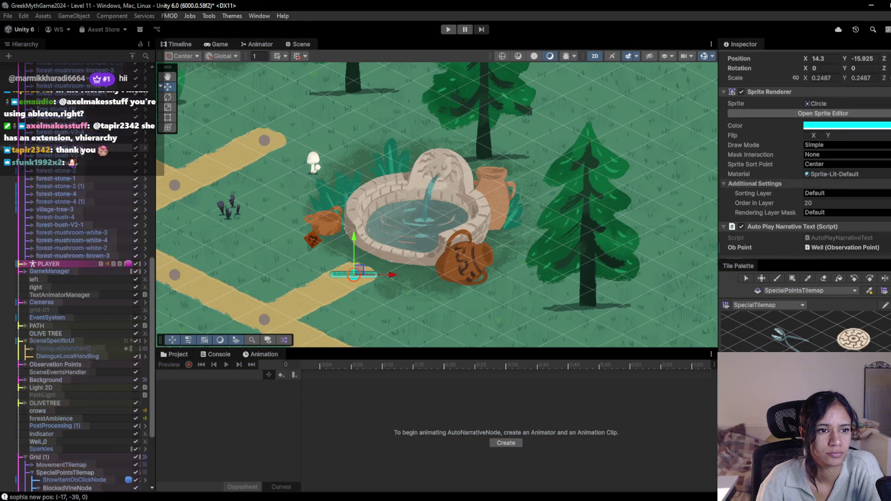
- Switch to the Level 10 scene, saving the changes to Level 11
scroll(67, 169, up, 10)
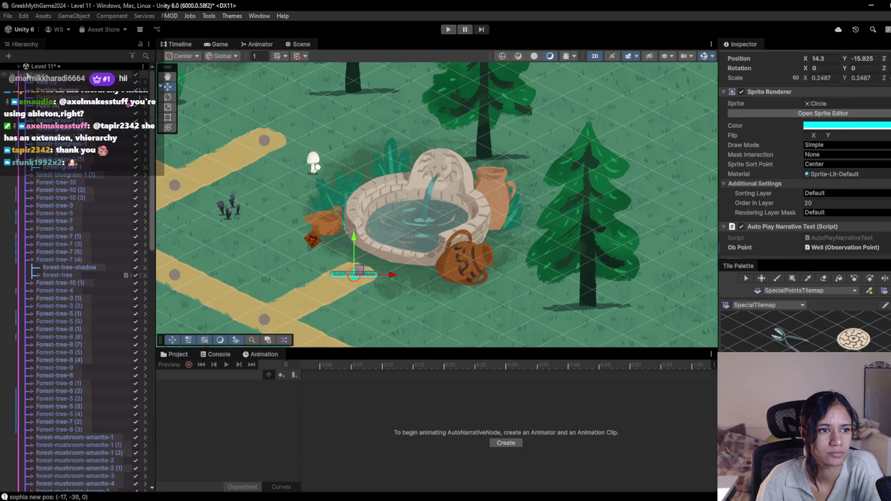
scroll(67, 168, down, 10)
click(56, 66)
scroll(74, 191, down, 1)
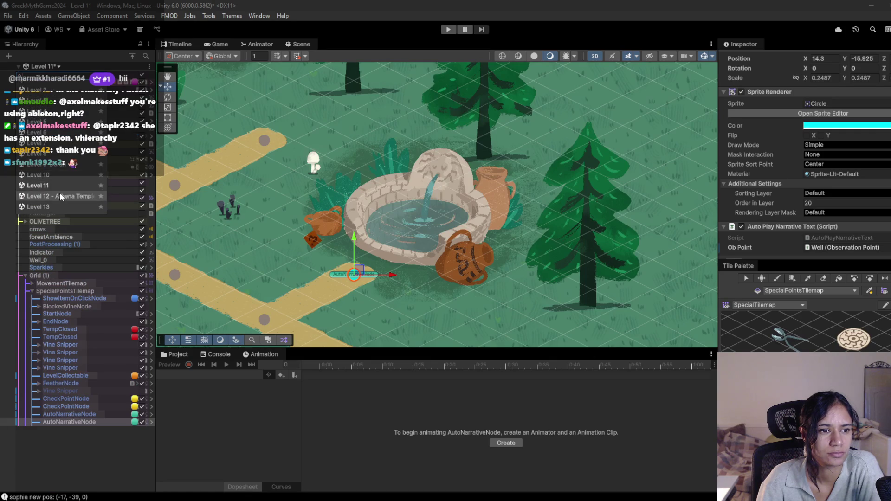
click(54, 175)
click(468, 276)
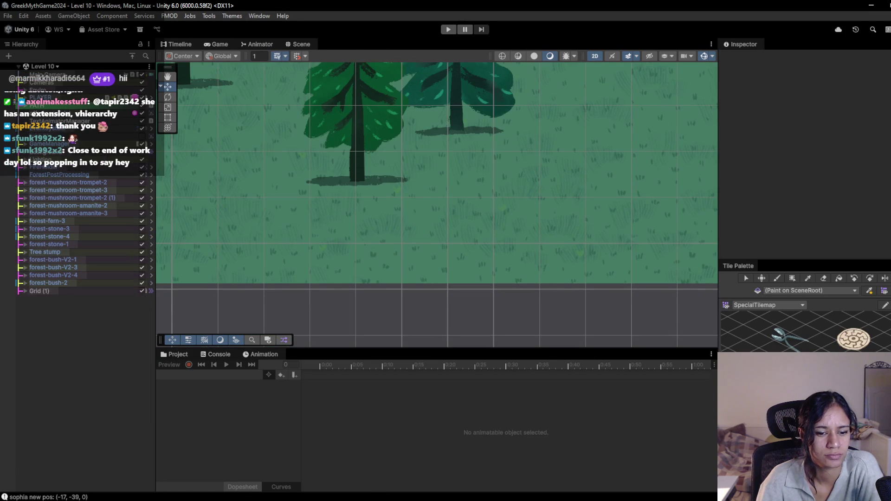
- Bring the pomofocus.io browser window forward from the taskbar
click(311, 498)
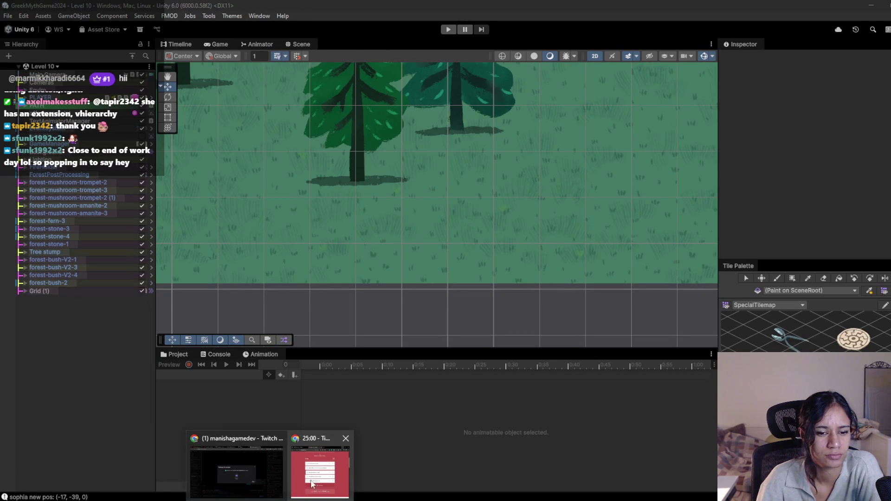
mouse_move(256, 474)
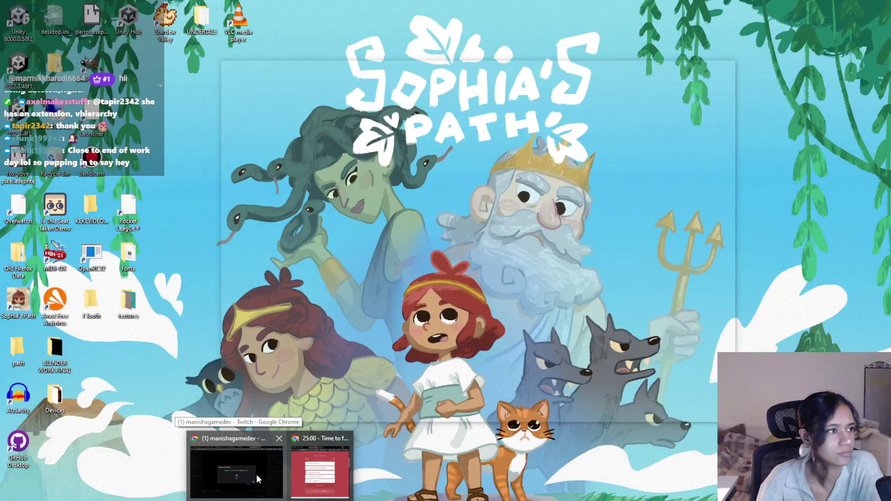
click(325, 471)
click(534, 107)
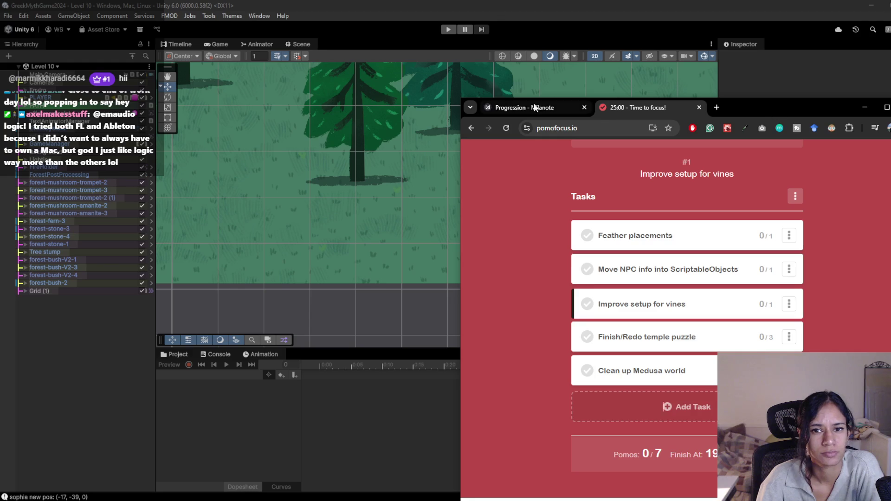
click(506, 128)
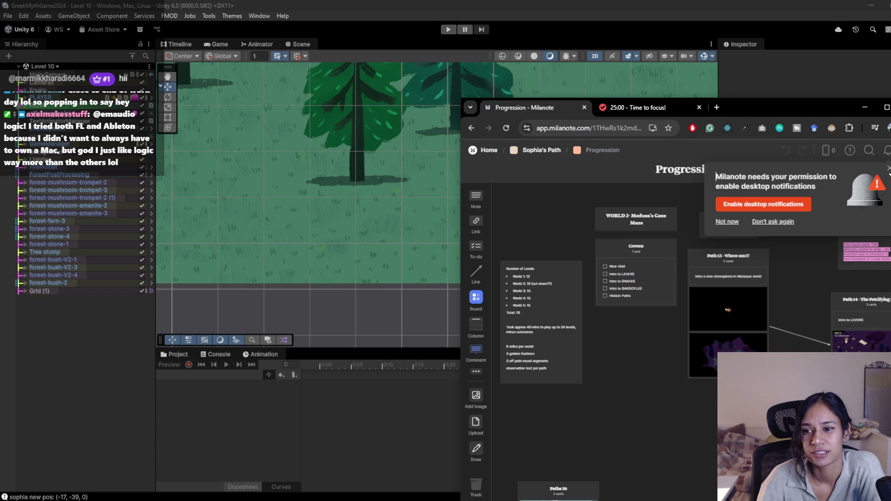
mouse_move(739, 108)
mouse_down()
mouse_move(600, 91)
mouse_move(567, 65)
mouse_move(511, 71)
mouse_up()
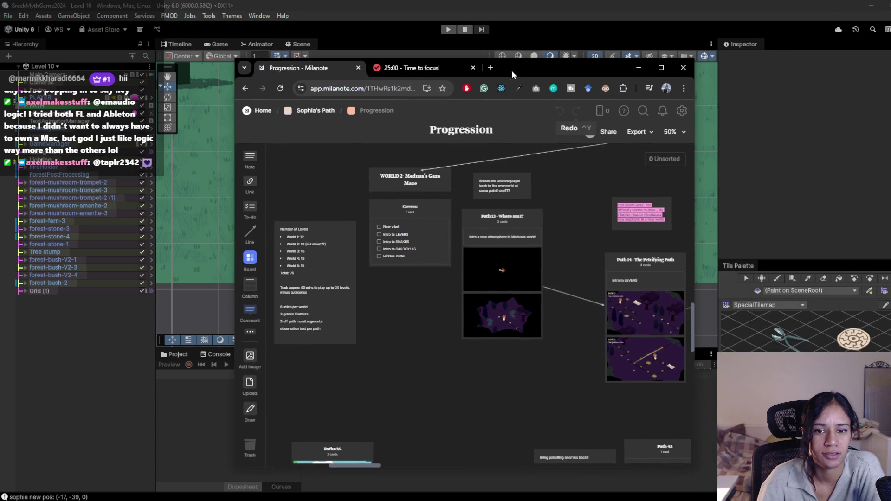
scroll(454, 342, right, 10)
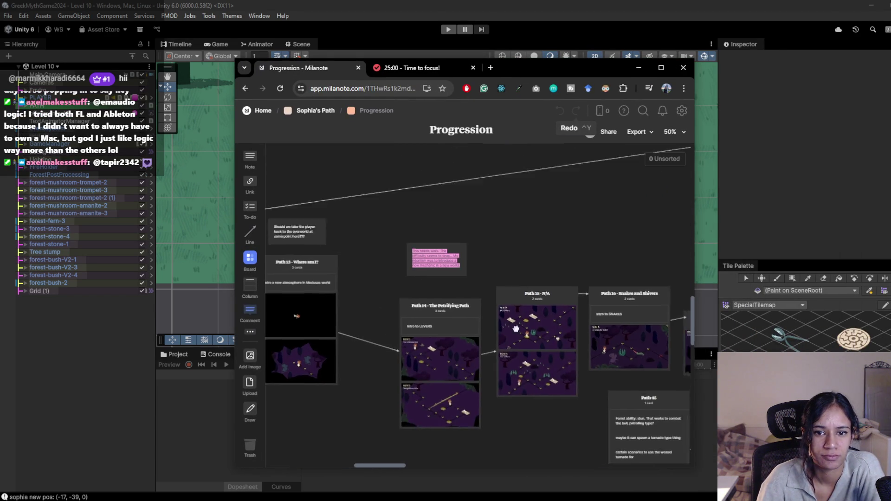
scroll(477, 369, up, 5)
scroll(529, 320, right, 3)
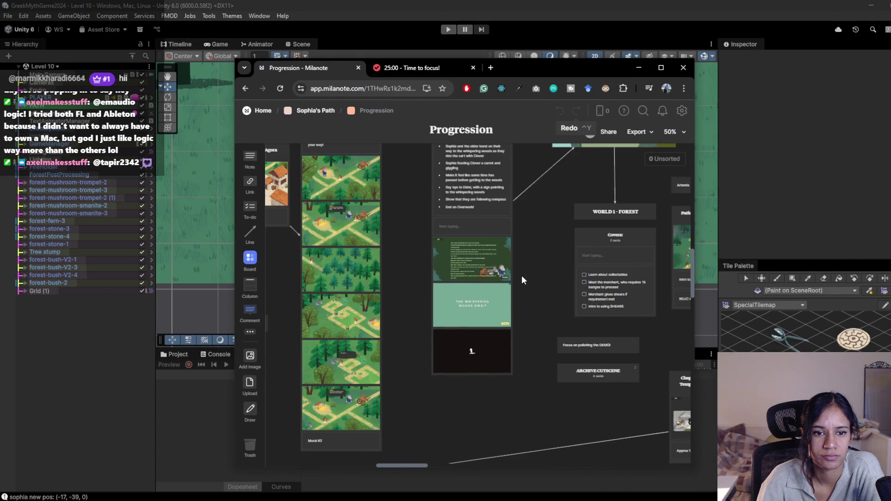
scroll(522, 280, right, 10)
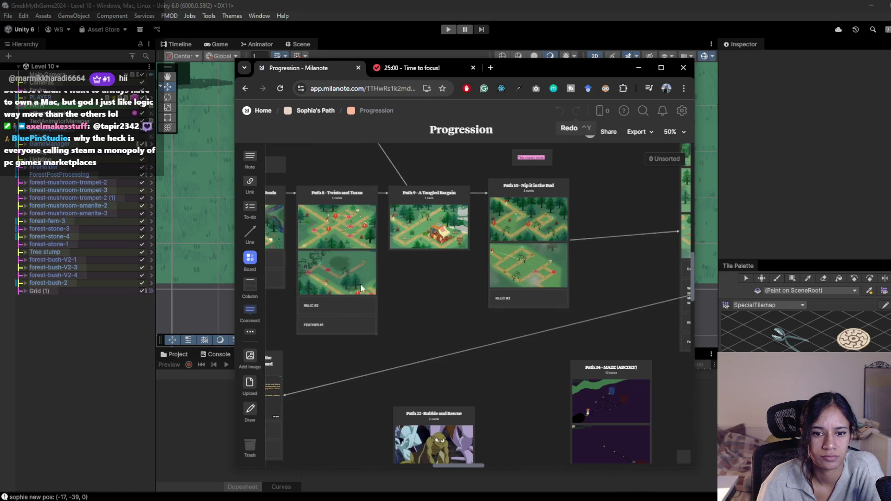
scroll(422, 300, right, 5)
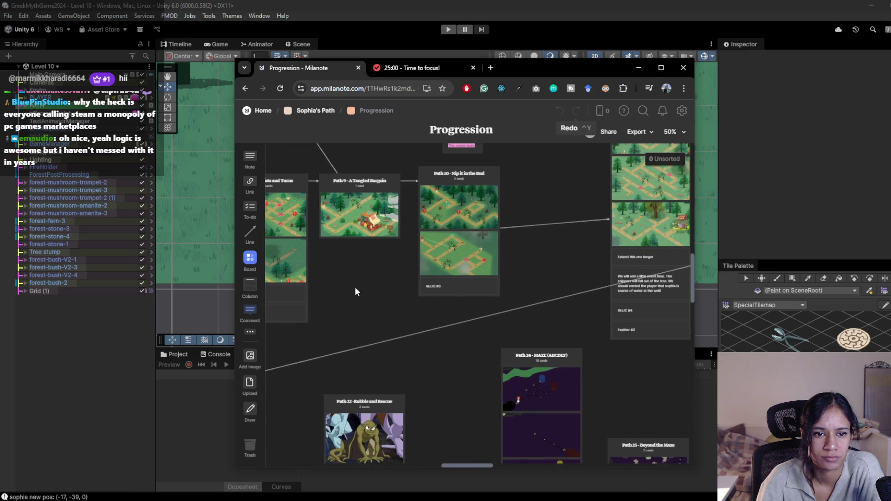
scroll(348, 300, right, 5)
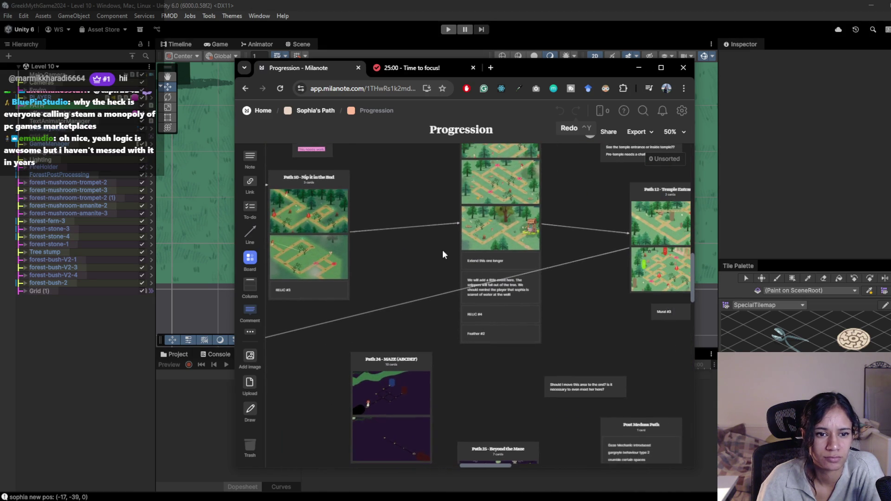
key(alt+Tab)
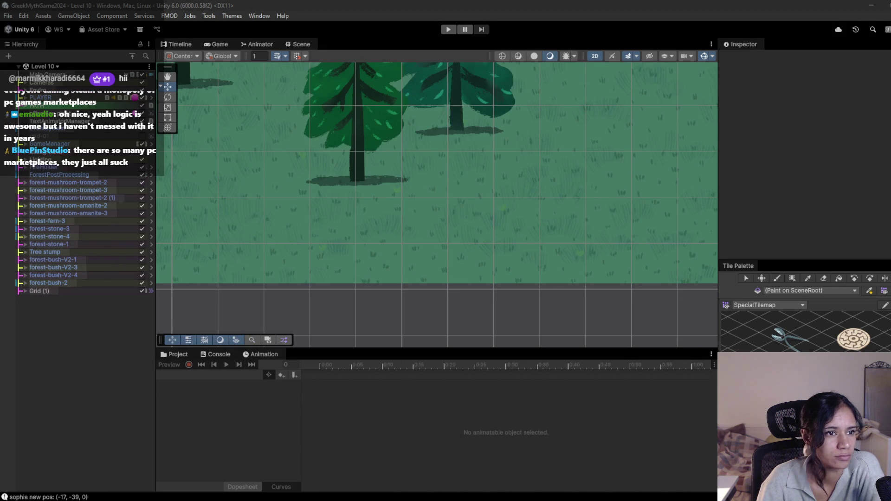
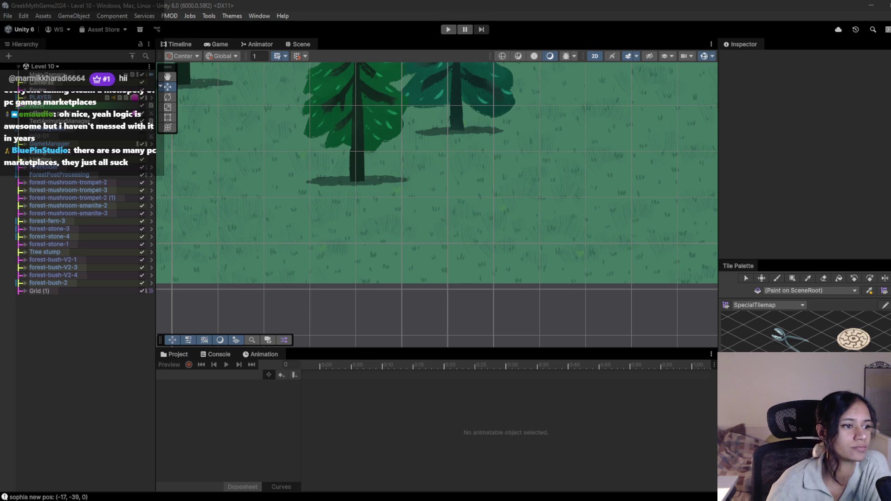
- Reload the Level 10 scene from the Hierarchy scene list
click(57, 67)
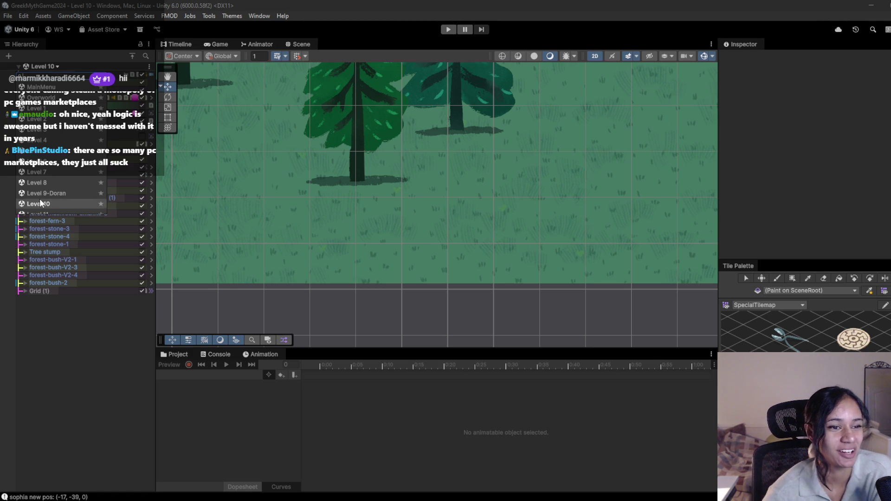
scroll(40, 199, down, 2)
click(52, 174)
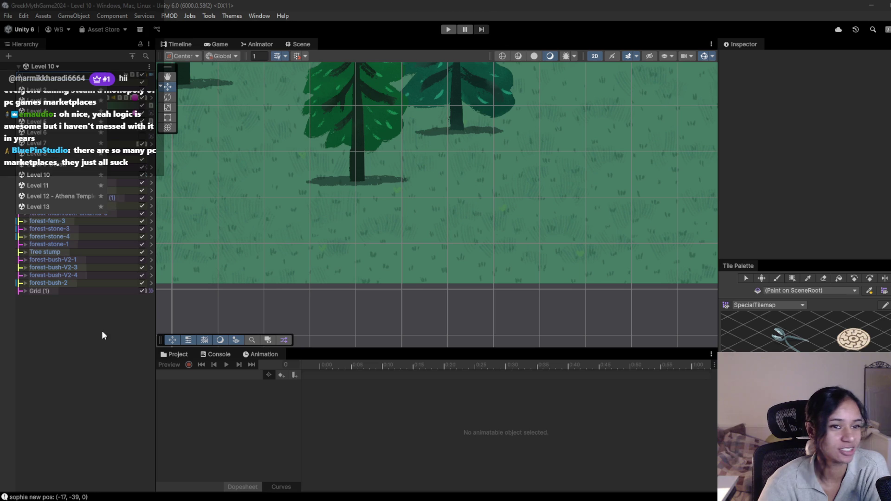
- Frame the brazier and nearby paths, then expand Grid (1) to show its tilemaps
scroll(348, 237, down, 5)
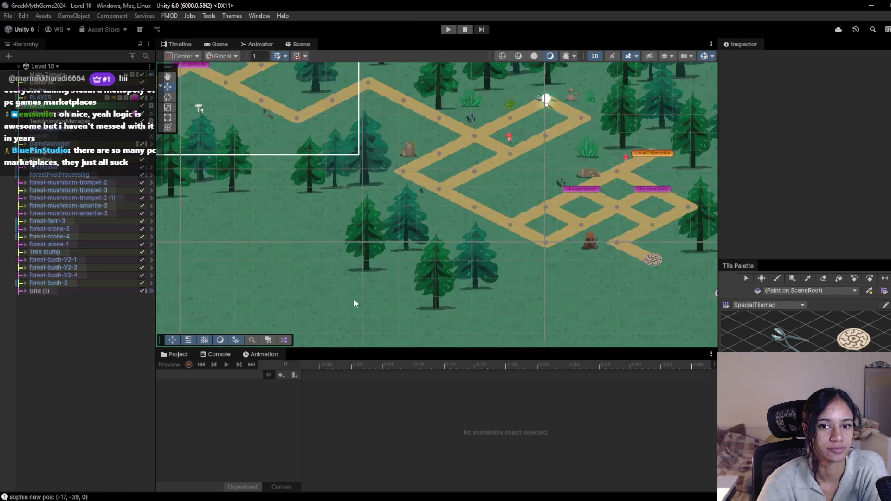
scroll(317, 119, down, 2)
scroll(414, 159, up, 10)
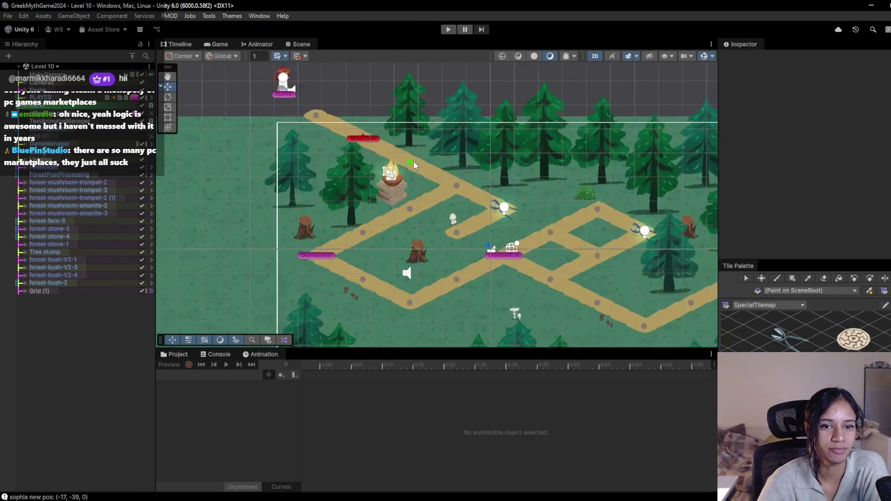
scroll(414, 163, up, 2)
drag(410, 219, 440, 213)
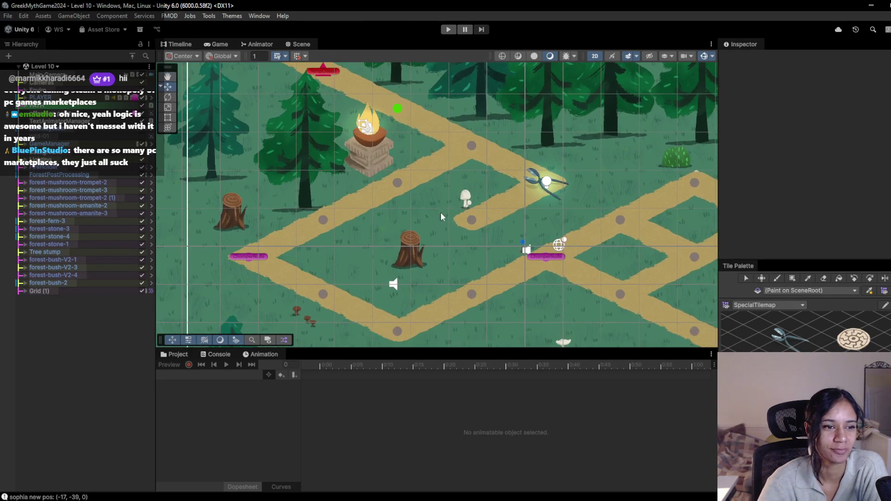
click(23, 291)
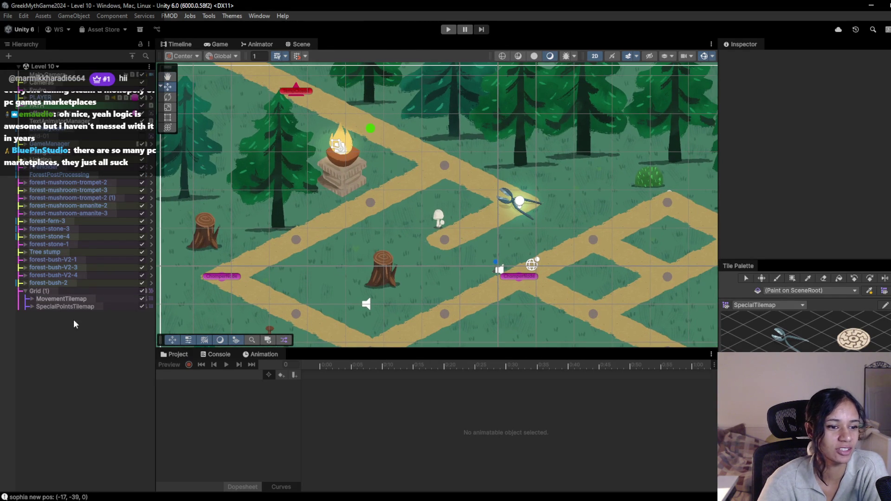
- Select SpecialPointsTilemap and pan across Level 10's paths
click(47, 306)
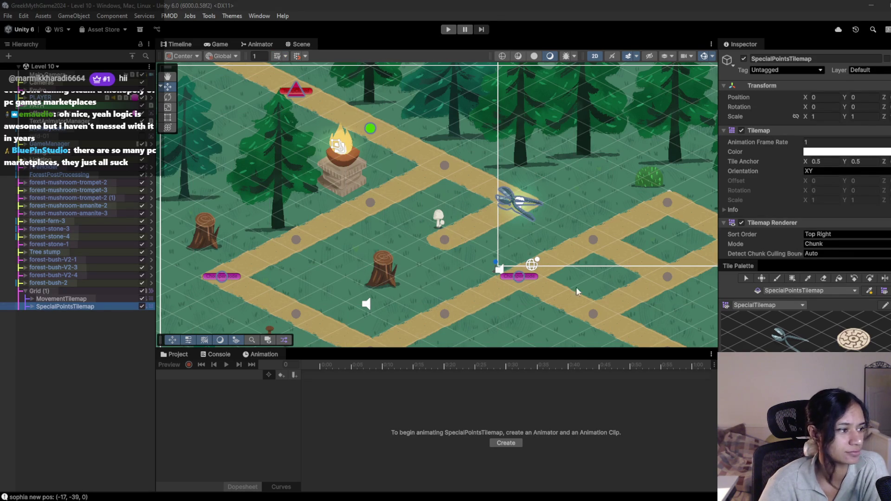
drag(531, 281, 372, 197)
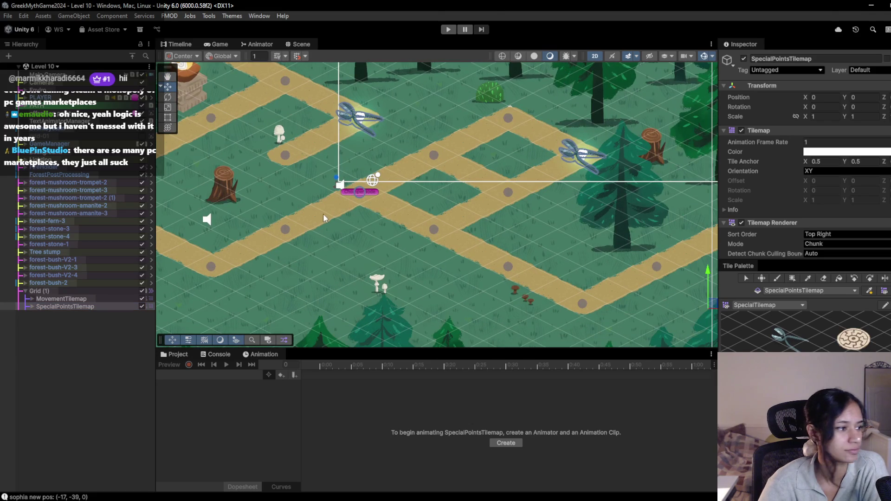
key(Down)
key(Right)
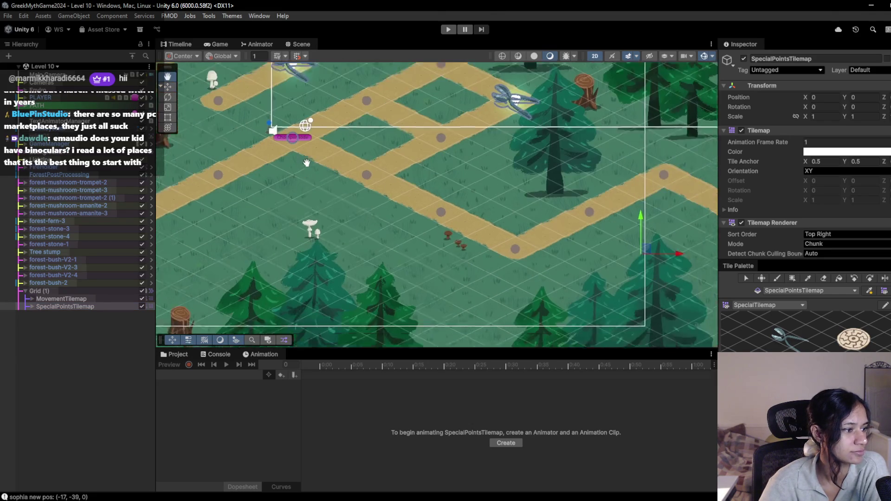
mouse_move(585, 300)
mouse_down()
mouse_move(375, 228)
mouse_move(371, 260)
mouse_move(284, 207)
mouse_move(407, 288)
mouse_move(396, 253)
mouse_move(342, 177)
mouse_move(317, 173)
mouse_up()
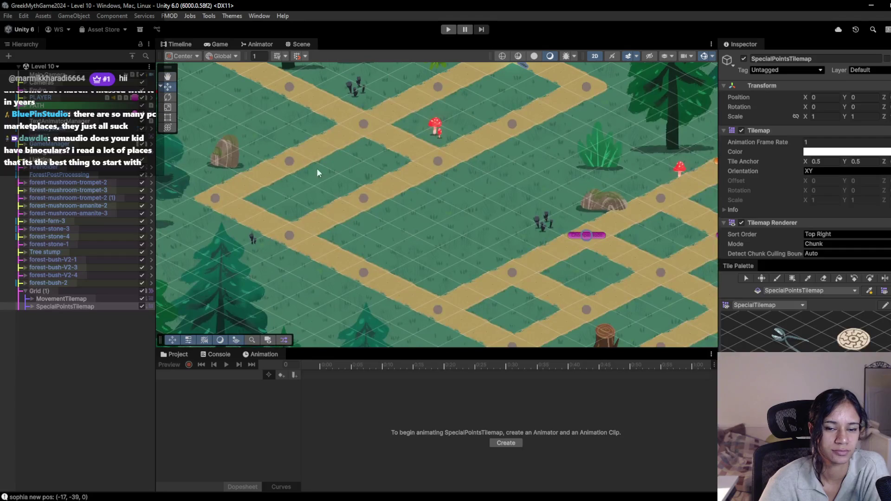
- Load the Level 11 scene from the Hierarchy scene list
click(42, 66)
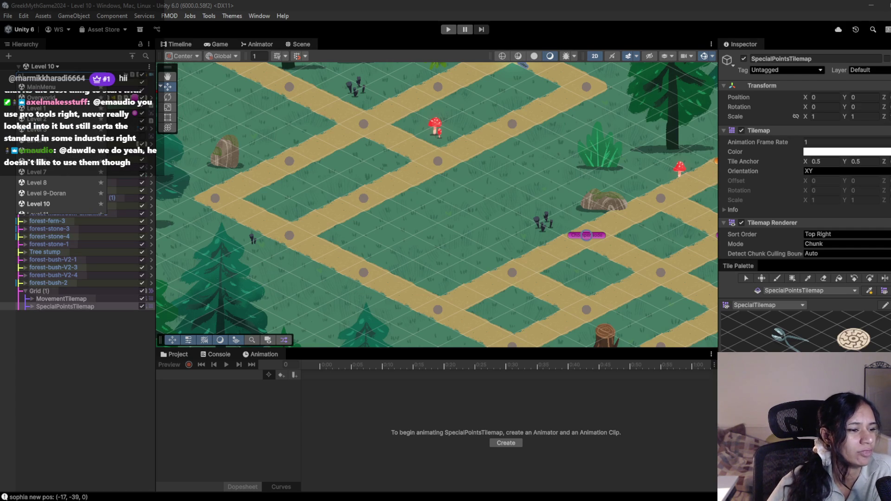
scroll(64, 186, down, 3)
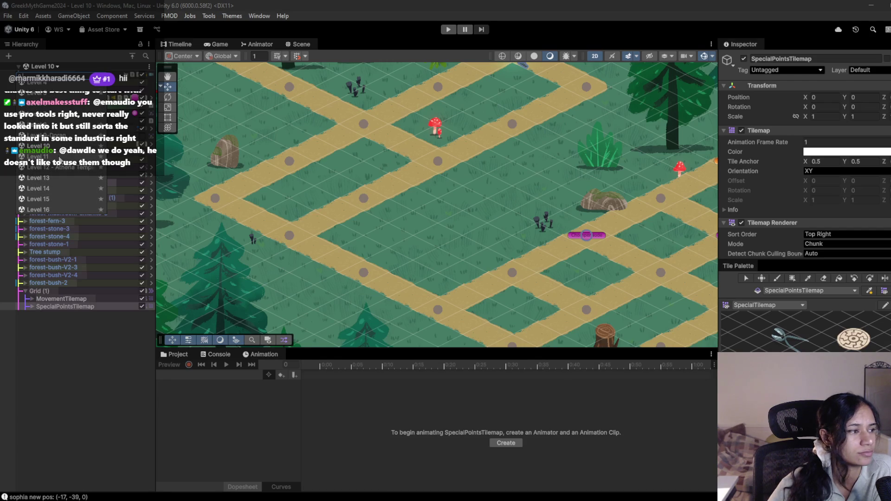
click(58, 156)
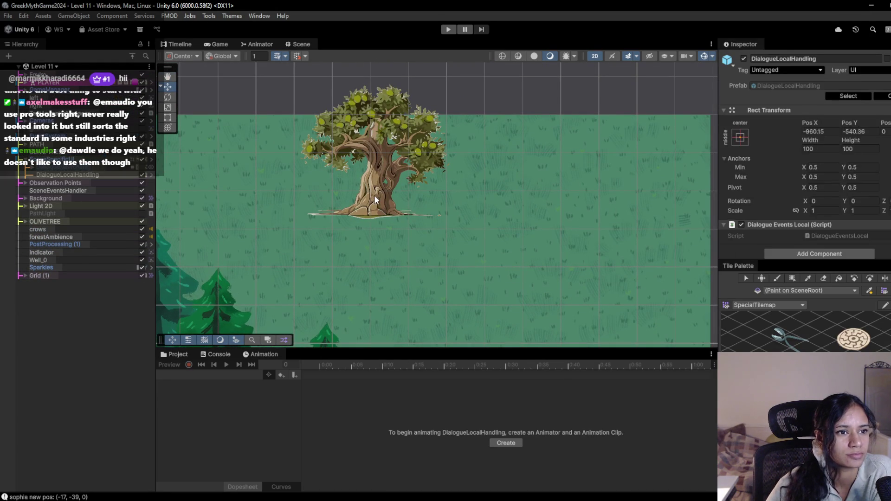
- Frame the olive tree in the Scene view and bring the paths into view
click(374, 198)
key(Delete)
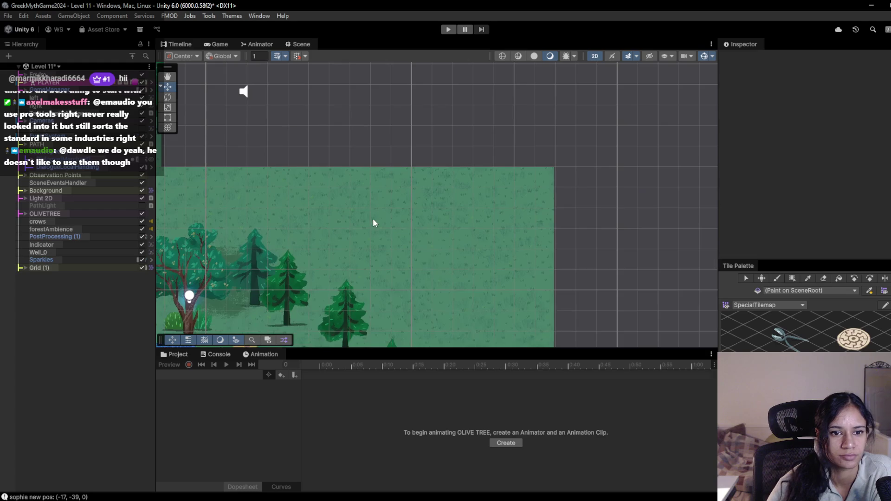
key(f)
key(f)
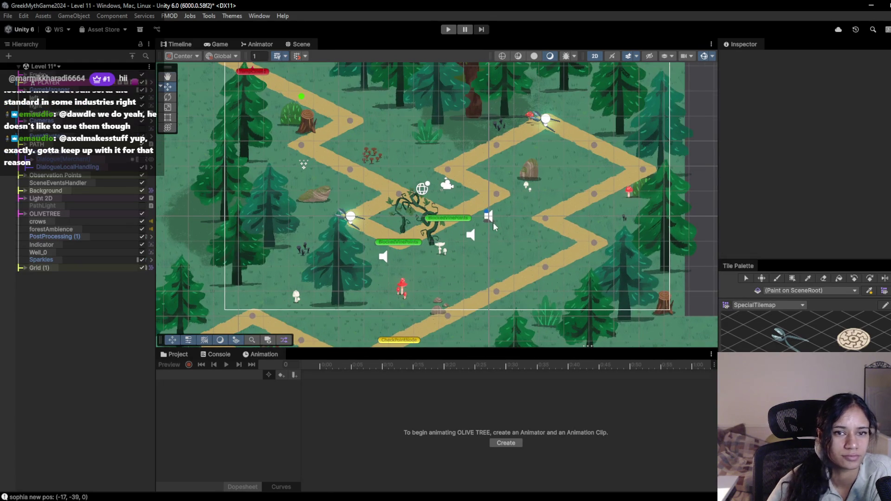
drag(493, 222, 388, 250)
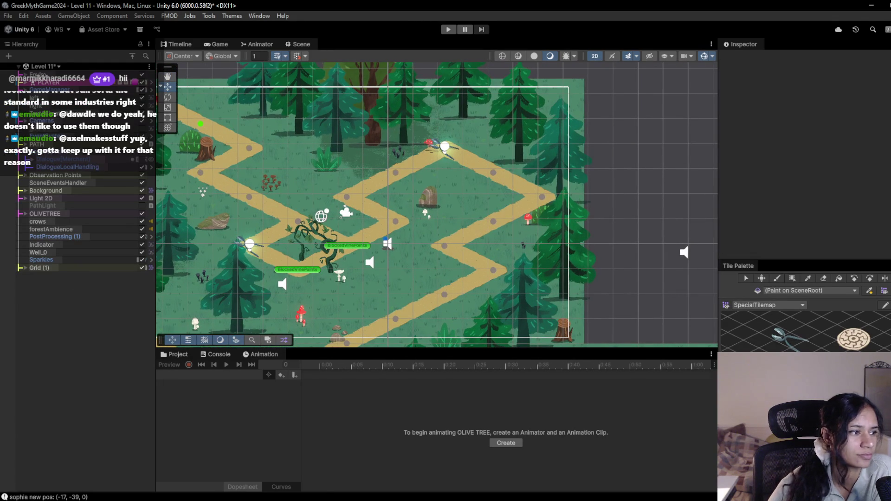
- Switch to the paint brush and target Grid (1) > SpecialPointsTilemap
key(b)
drag(273, 179, 351, 206)
click(25, 268)
click(65, 283)
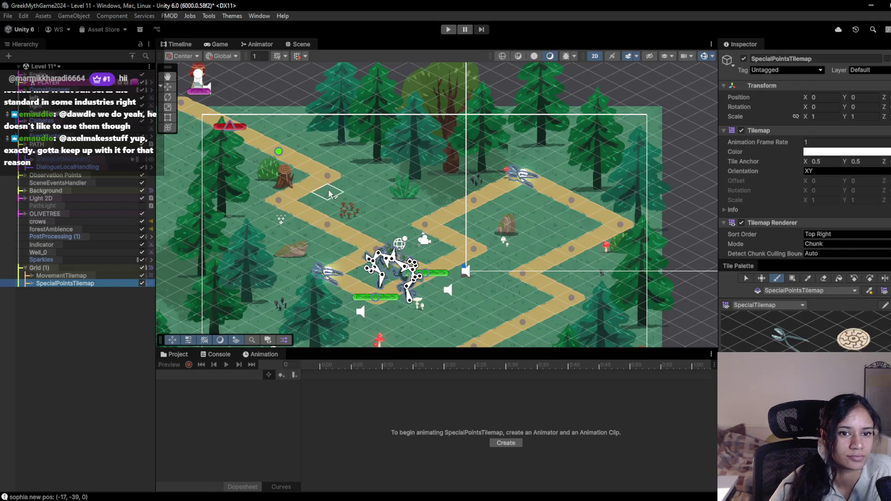
- Paint special-point tiles beside the upper path and lower on the map
click(326, 224)
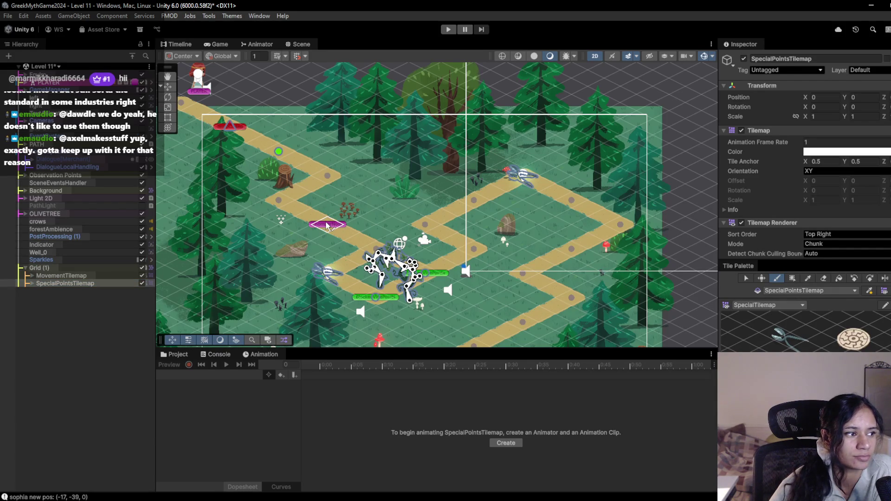
drag(338, 258, 319, 182)
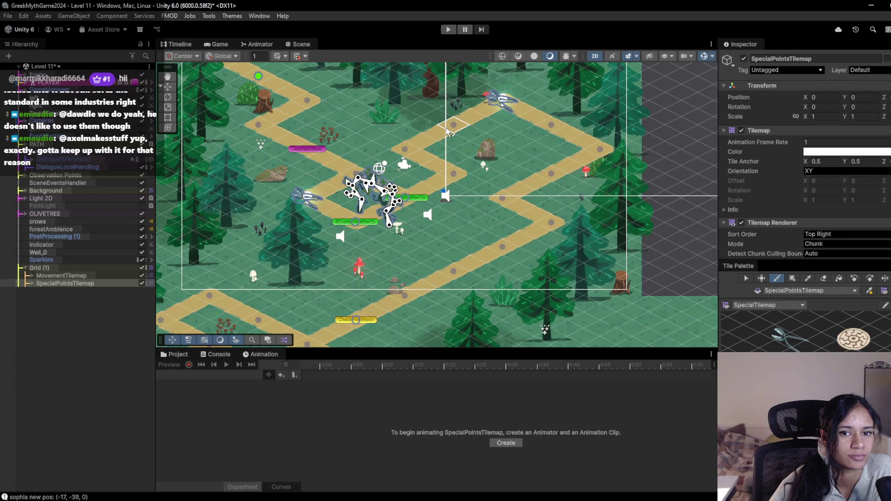
click(405, 148)
- Paint a ChomperNode tile on the lower-left path, then move toward the lower right
key(Right)
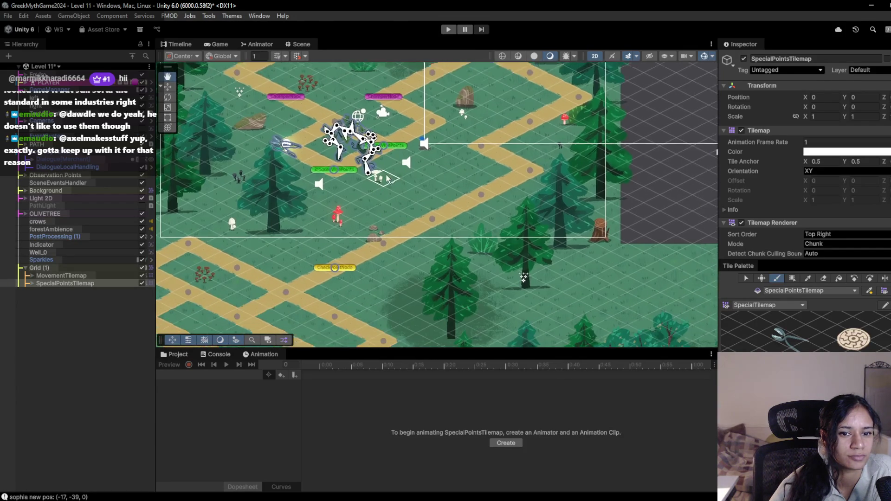
key(Down)
key(Left)
key(Down)
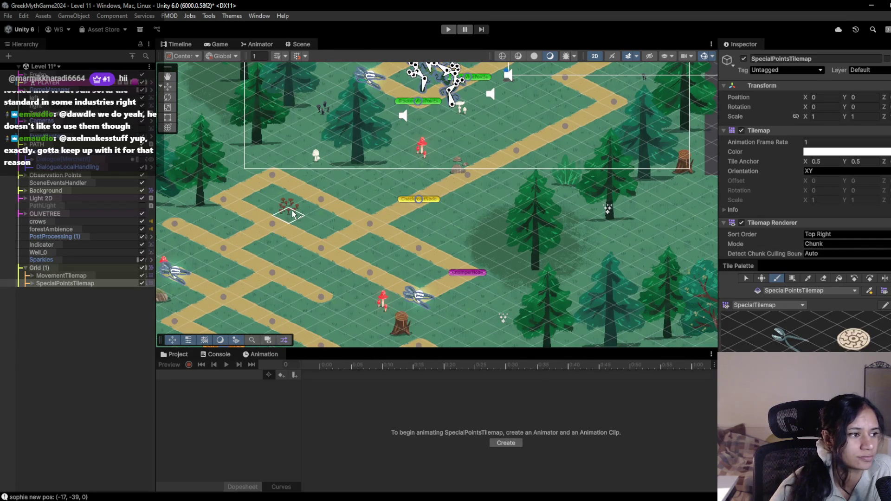
key(Left)
key(Down)
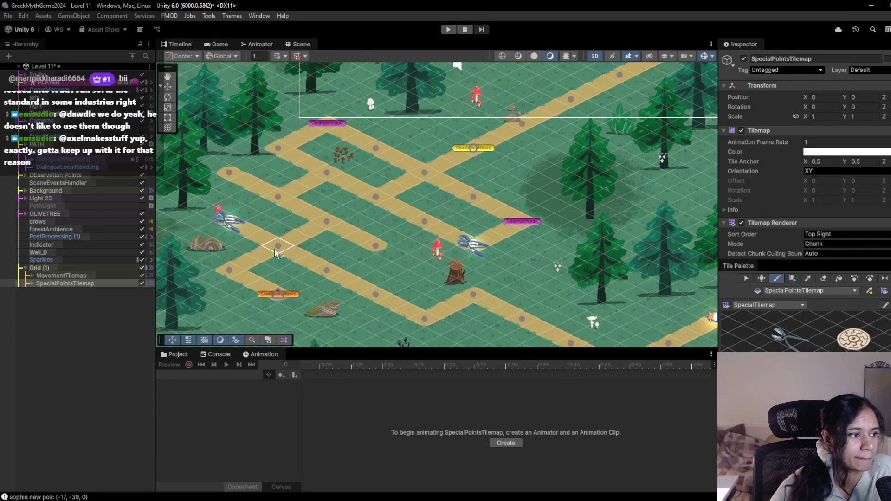
click(326, 273)
scroll(353, 268, down, 2)
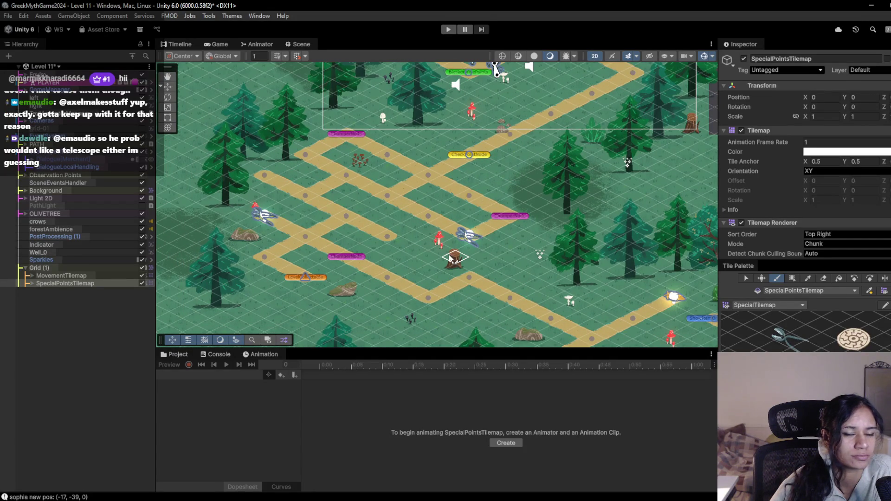
key(Right)
key(Down)
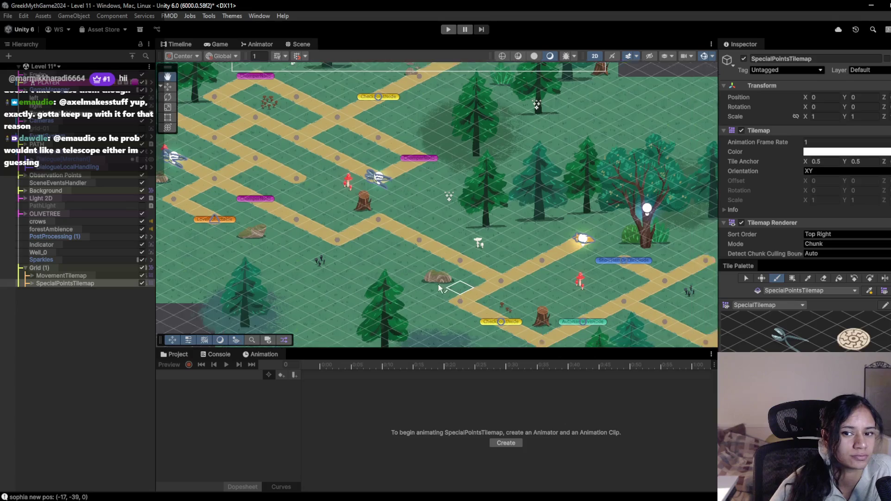
key(Right)
key(Down)
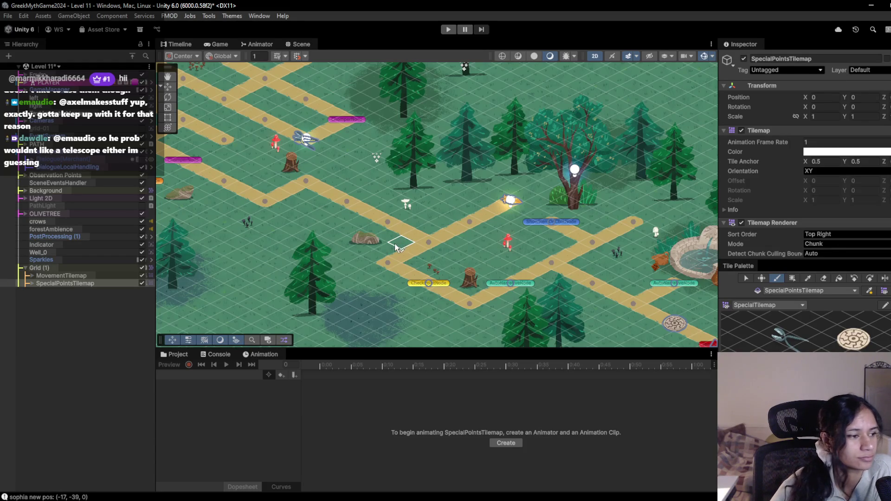
- Pan around the Level 11 forest map to review the painted markers, then list the level scenes
drag(562, 292, 475, 267)
mouse_move(407, 218)
mouse_down()
mouse_move(417, 185)
mouse_move(407, 257)
mouse_move(381, 259)
mouse_move(349, 246)
mouse_up()
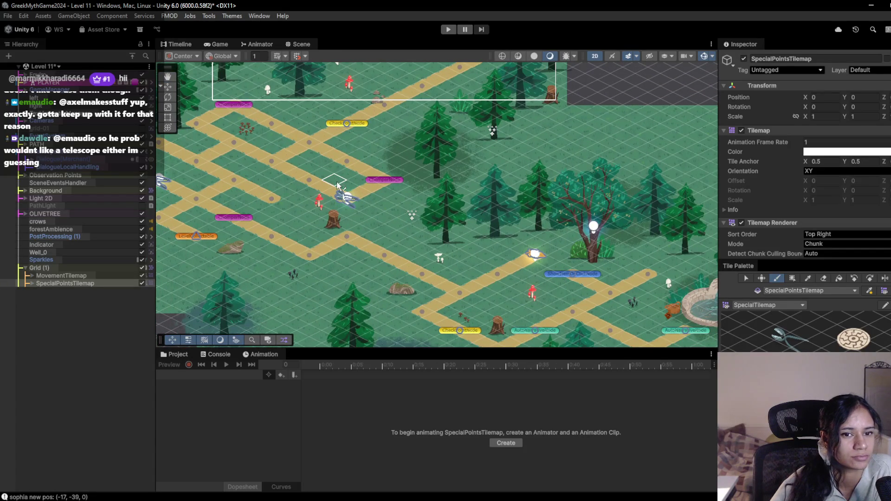
mouse_move(341, 166)
mouse_down()
mouse_move(385, 190)
mouse_move(343, 234)
mouse_up()
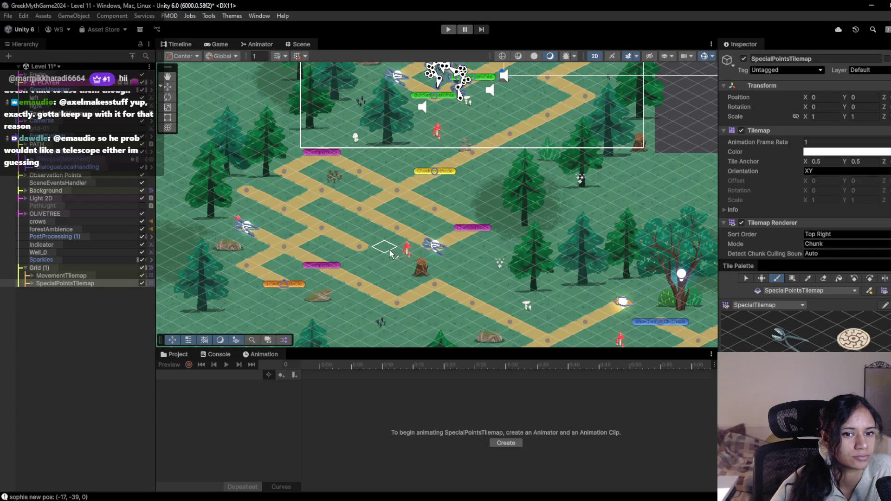
mouse_move(390, 259)
mouse_down()
mouse_move(404, 279)
mouse_move(355, 246)
mouse_up()
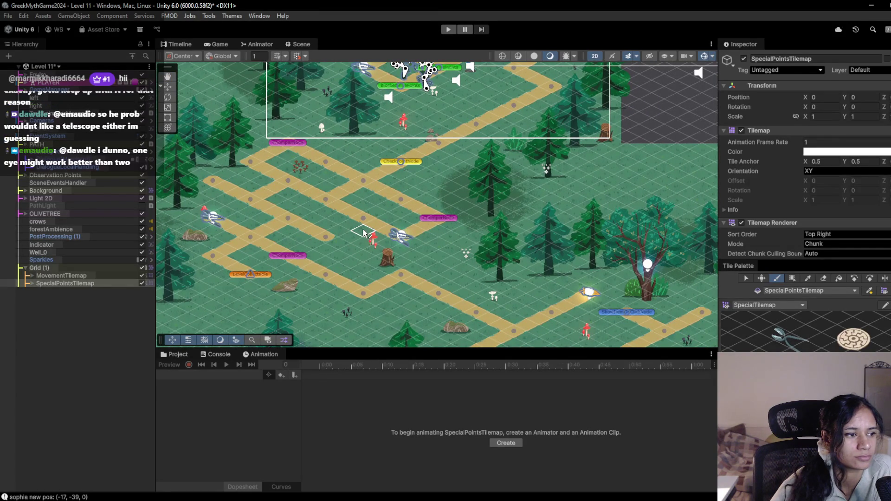
mouse_move(382, 233)
mouse_down()
mouse_move(321, 150)
mouse_move(164, 89)
mouse_up()
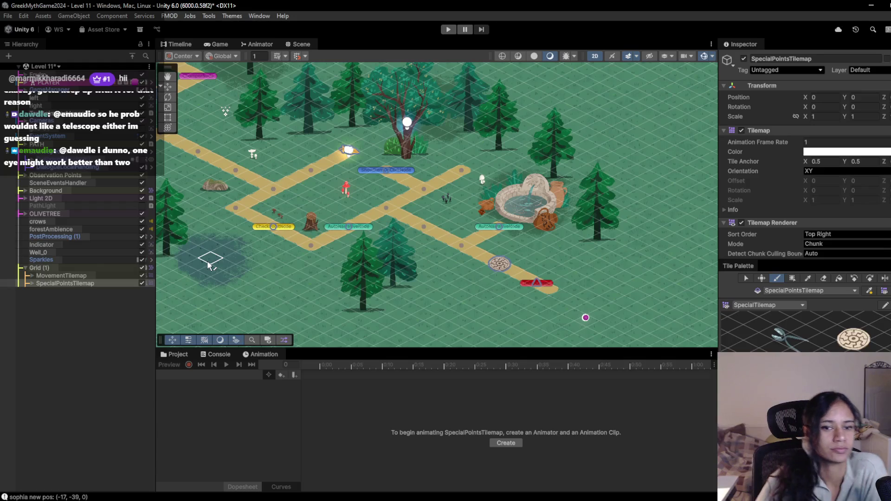
drag(289, 227, 390, 220)
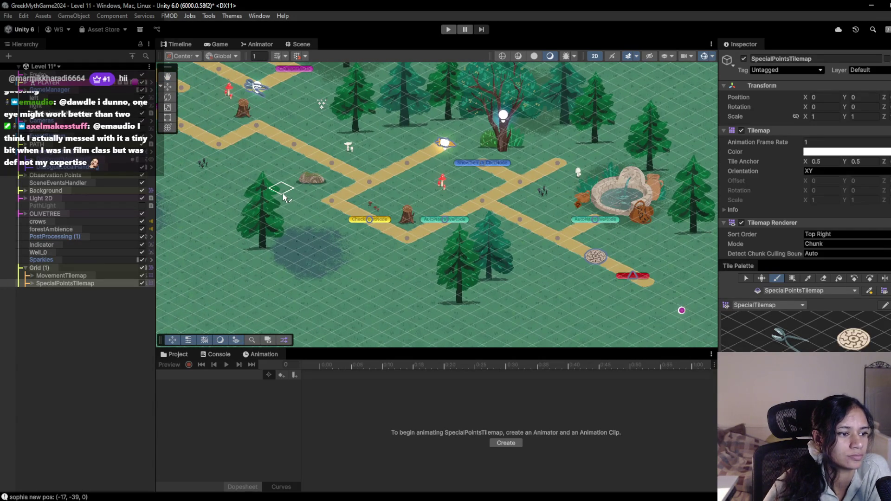
drag(283, 194, 297, 197)
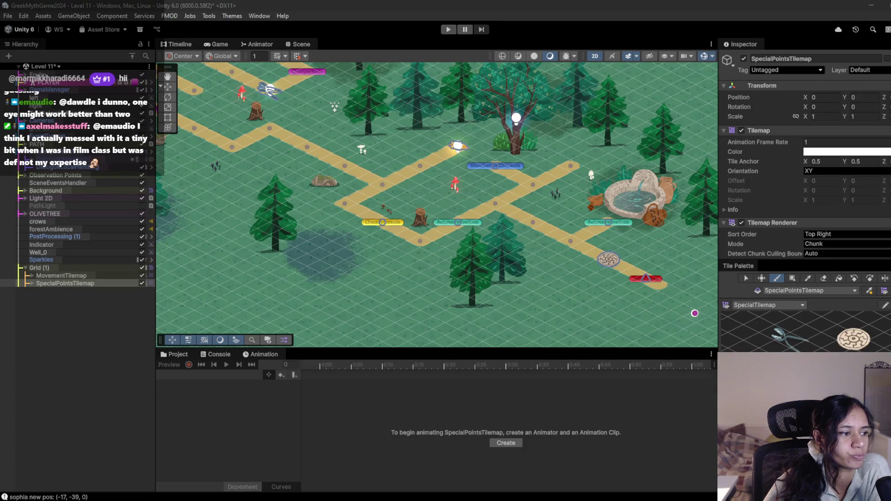
mouse_move(363, 282)
mouse_down()
mouse_move(464, 334)
mouse_move(503, 422)
mouse_move(520, 435)
mouse_up()
click(58, 67)
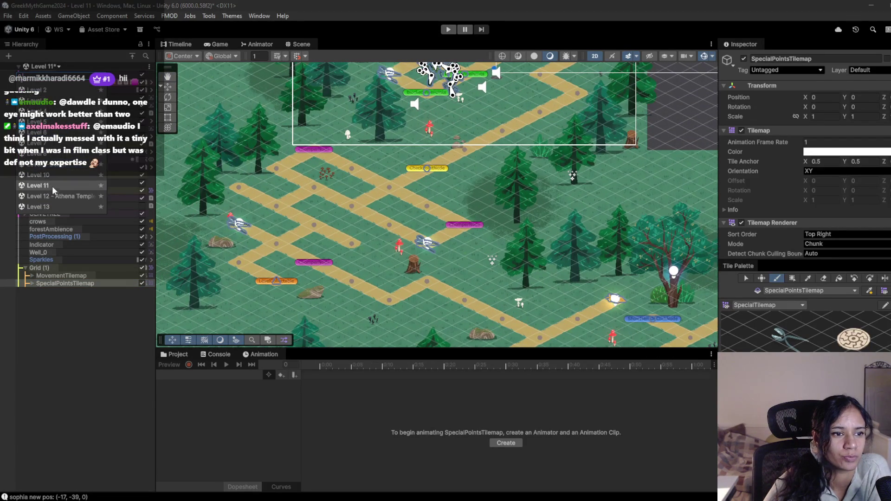
- Switch to Level 12, saving Level 11's changes, and bring the temple area into view
click(89, 199)
click(442, 276)
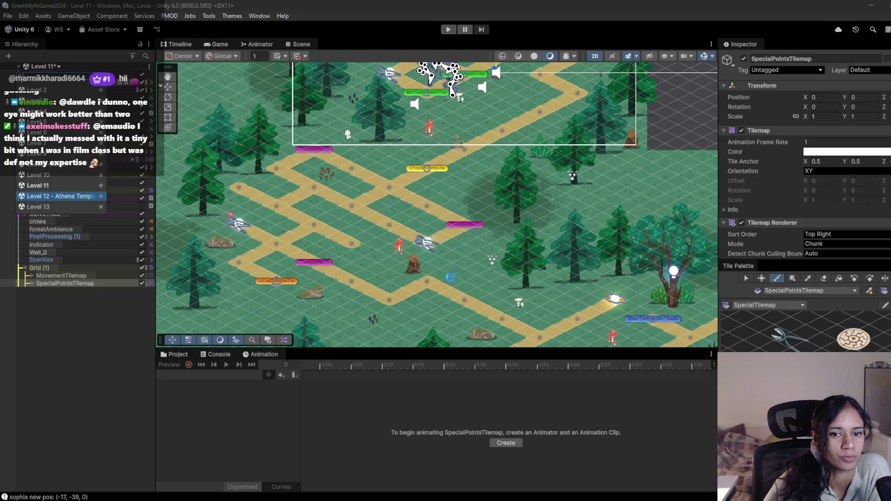
drag(326, 181, 507, 272)
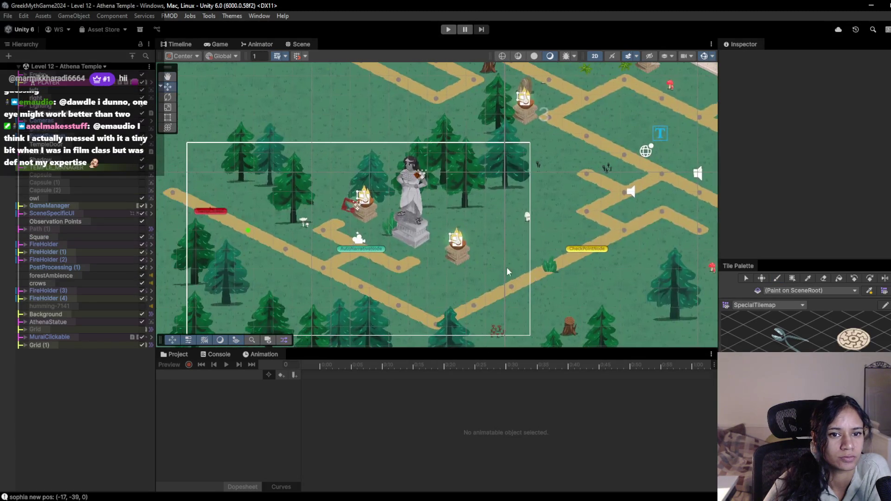
mouse_move(518, 230)
mouse_down()
mouse_move(452, 237)
mouse_move(470, 220)
mouse_up()
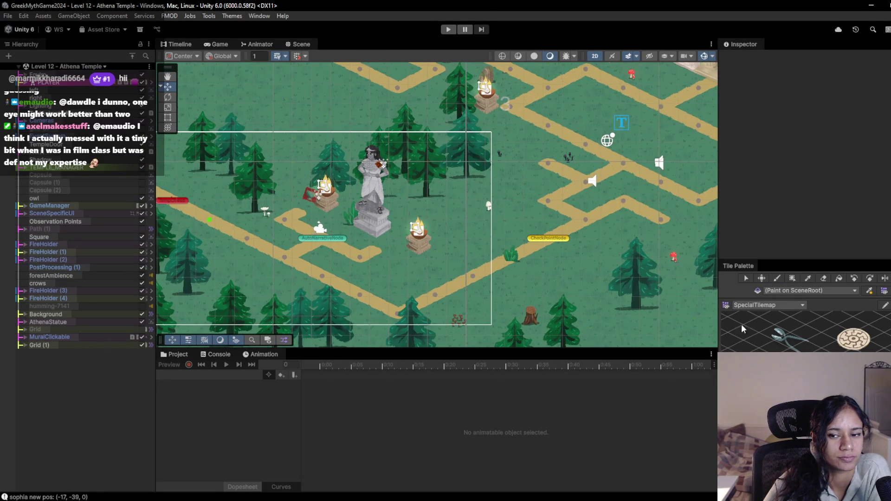
mouse_move(541, 144)
mouse_down()
mouse_move(509, 169)
mouse_move(444, 190)
mouse_up()
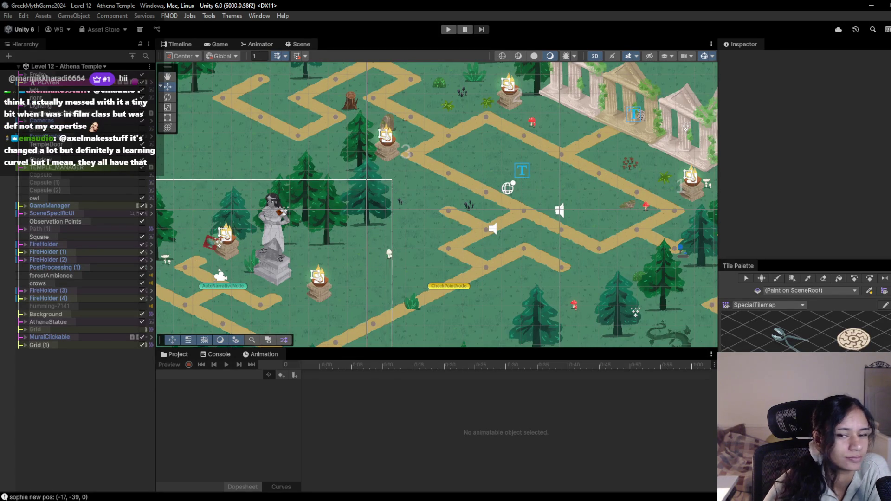
- Target Level 12's SpecialPointsTilemap with the brush, survey the temple paths, then open Level 13
key(b)
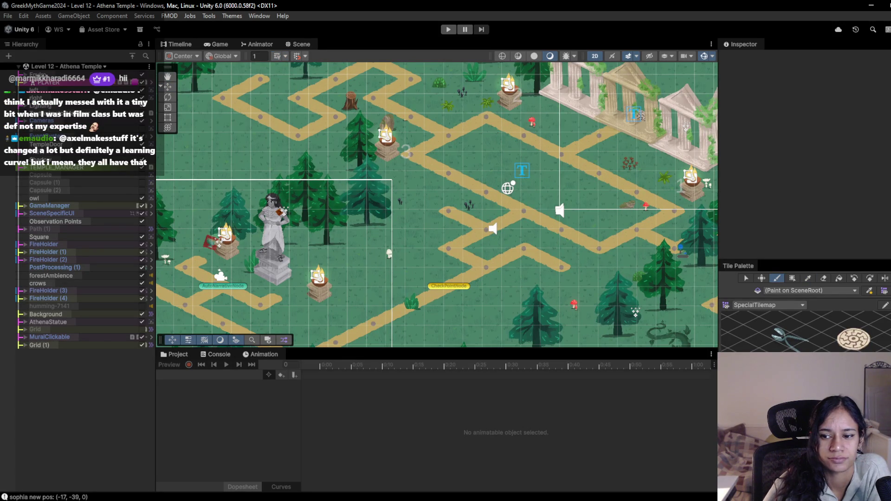
drag(395, 277, 455, 243)
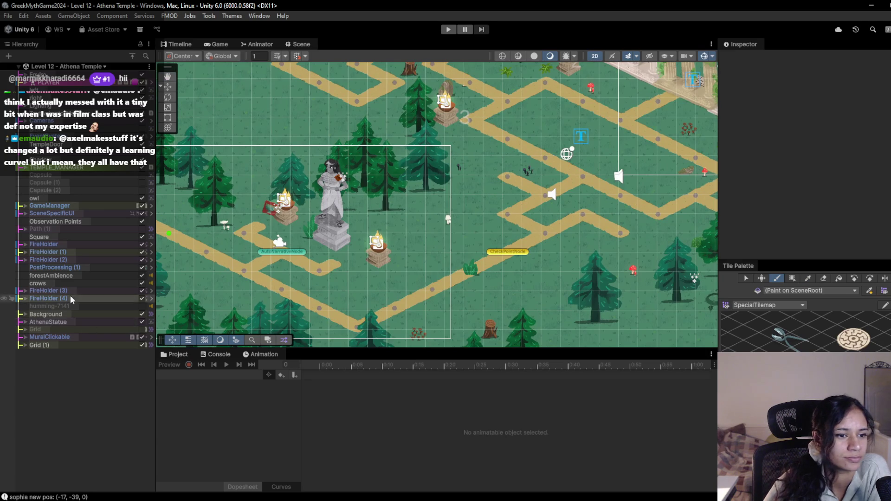
click(23, 345)
click(51, 360)
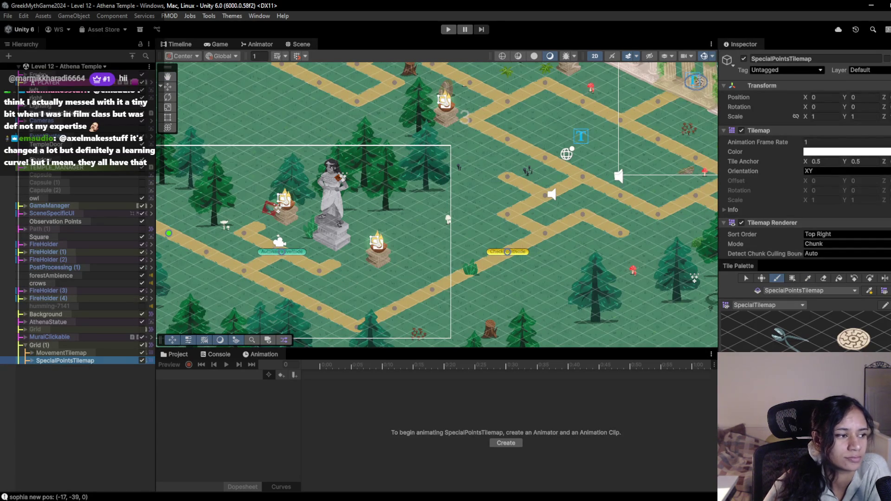
drag(534, 223, 402, 257)
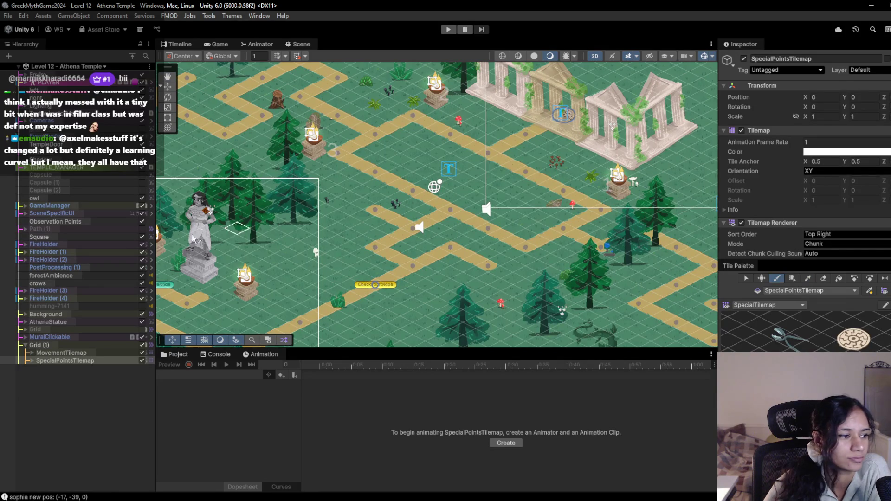
drag(445, 204, 346, 211)
scroll(328, 206, up, 2)
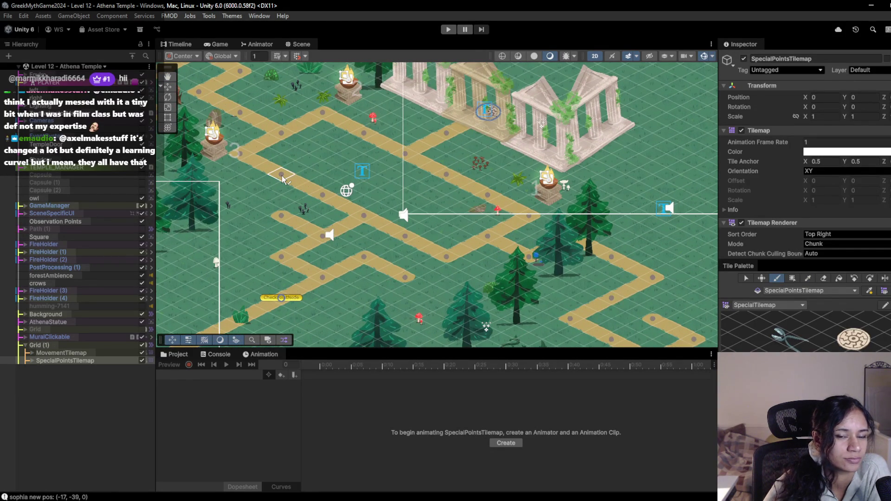
click(91, 68)
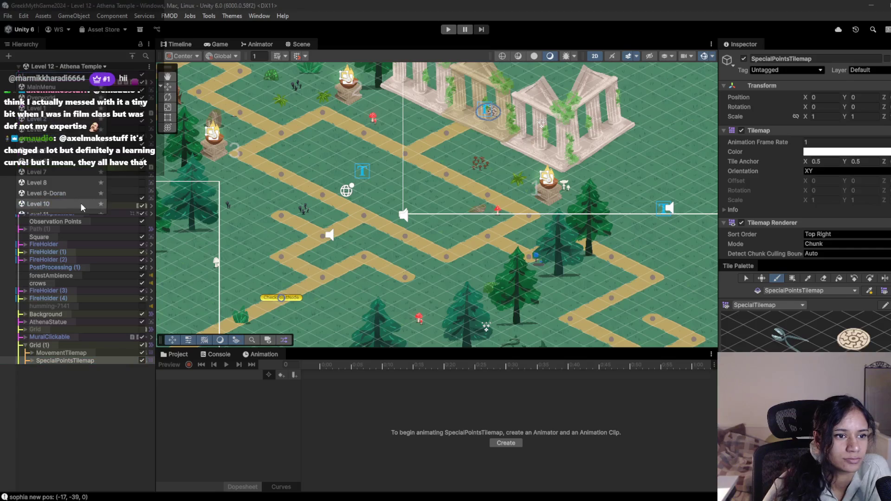
click(60, 149)
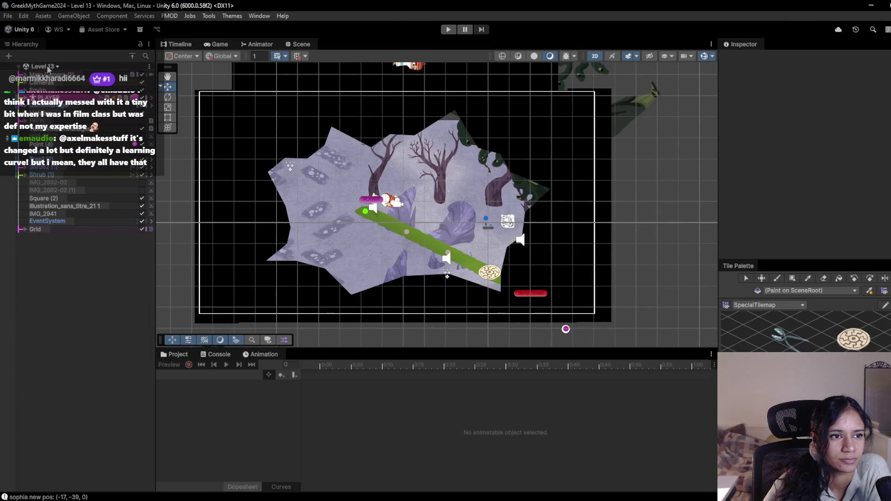
- Delete the Illustration_sans_titre_21 1 object from Level 13
click(45, 66)
scroll(54, 199, up, 3)
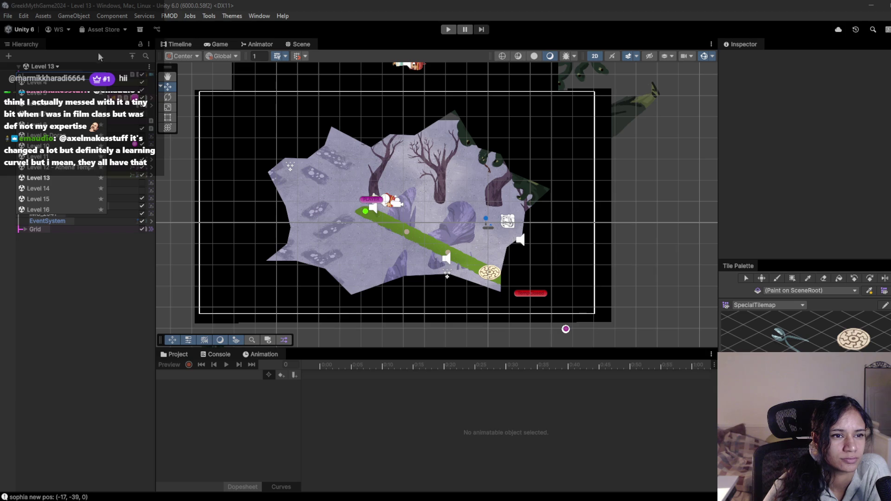
click(395, 19)
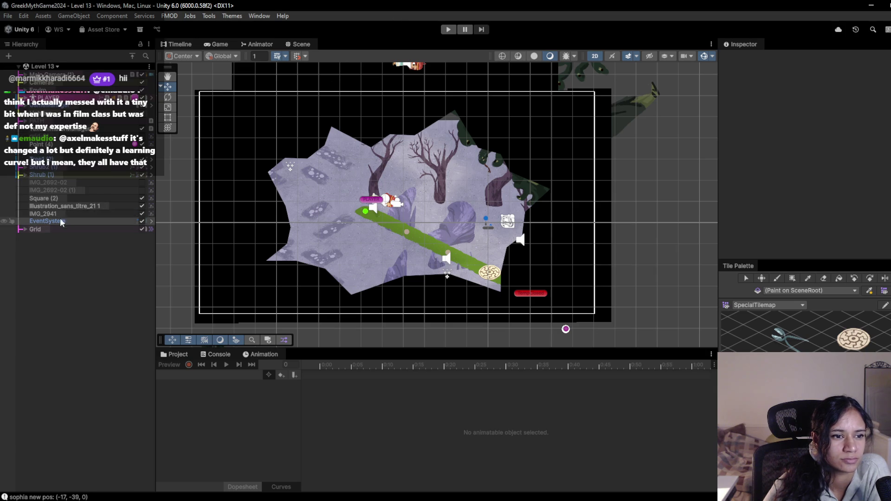
click(65, 205)
click(835, 163)
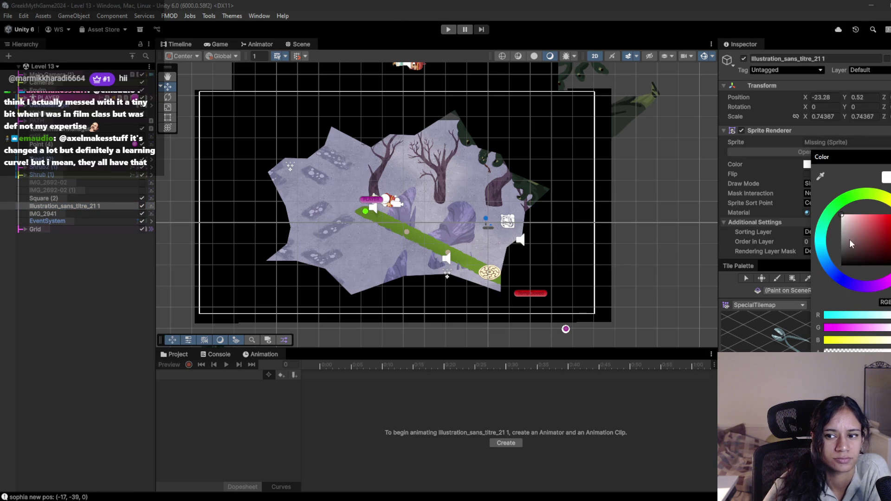
key(Escape)
click(94, 204)
key(Delete)
- Tint the IMG_2941 background sprite a vivid purple
click(95, 206)
click(816, 164)
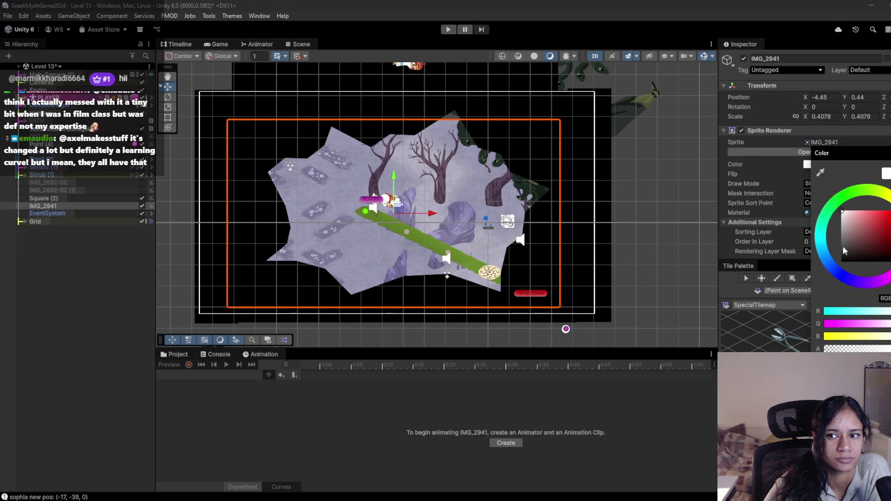
click(848, 236)
click(858, 281)
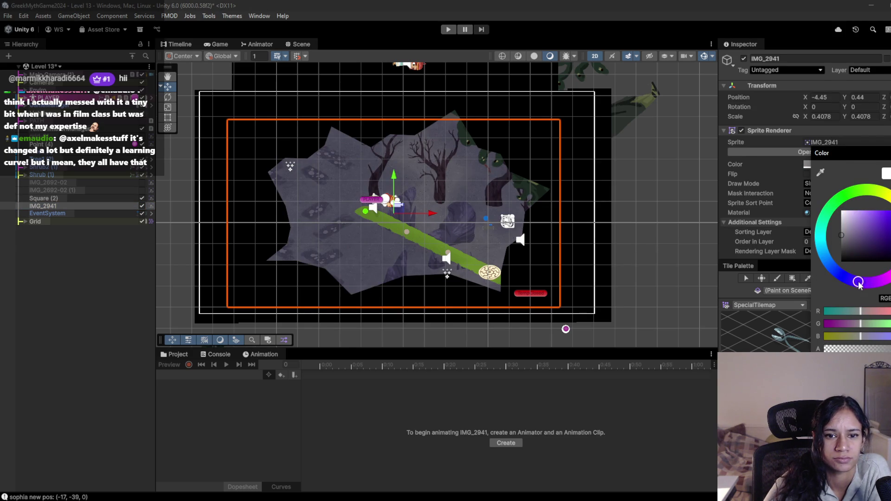
drag(861, 261, 867, 234)
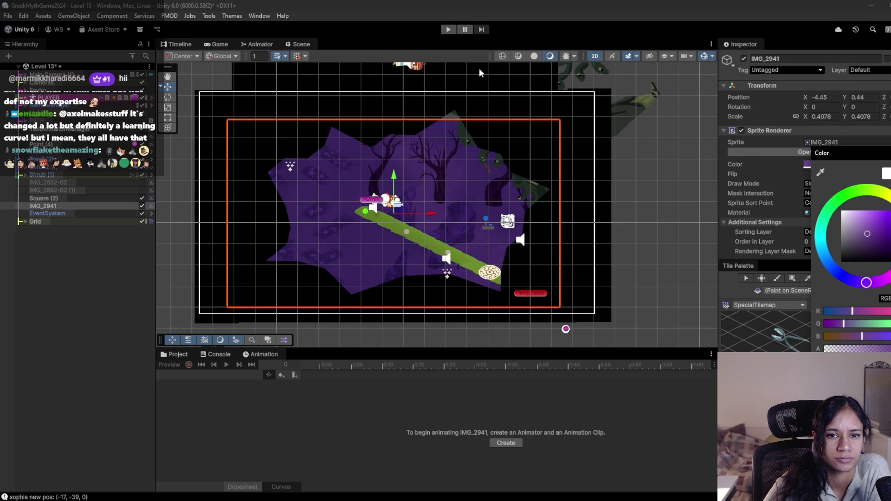
- Play-test Level 13 and try moving the character along the path
click(448, 29)
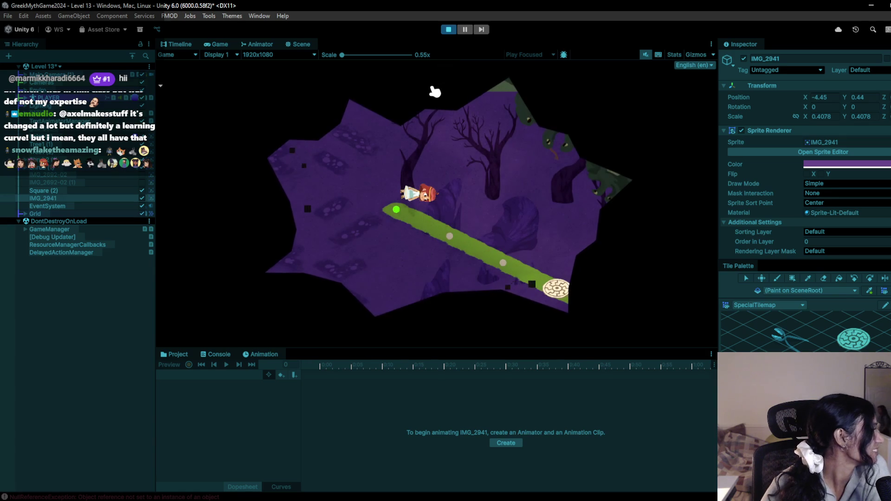
drag(428, 99, 338, 181)
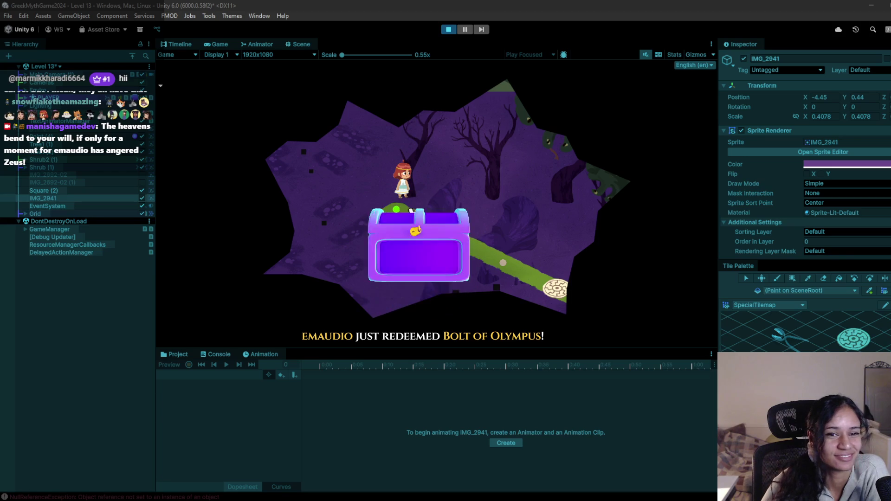
click(464, 249)
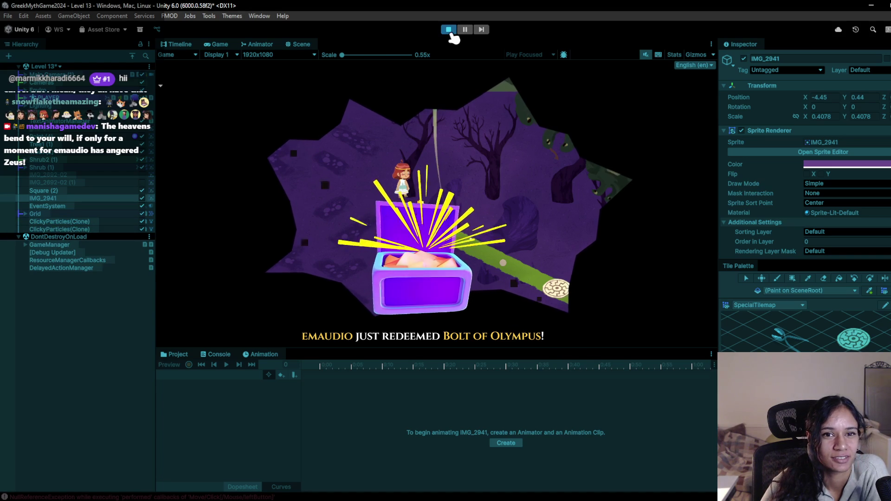
- Inspect EventSystem, Grid, IMG_2941, Square (2) and Shrub (1), then stop play mode
click(46, 207)
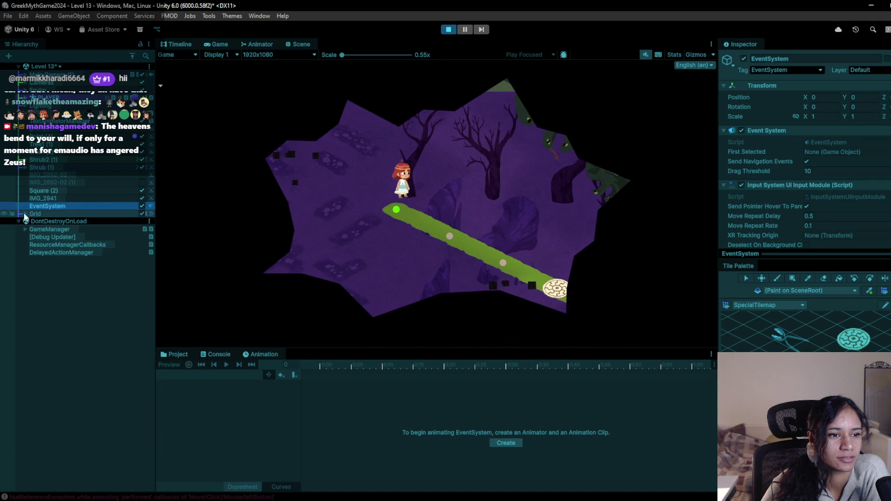
click(25, 214)
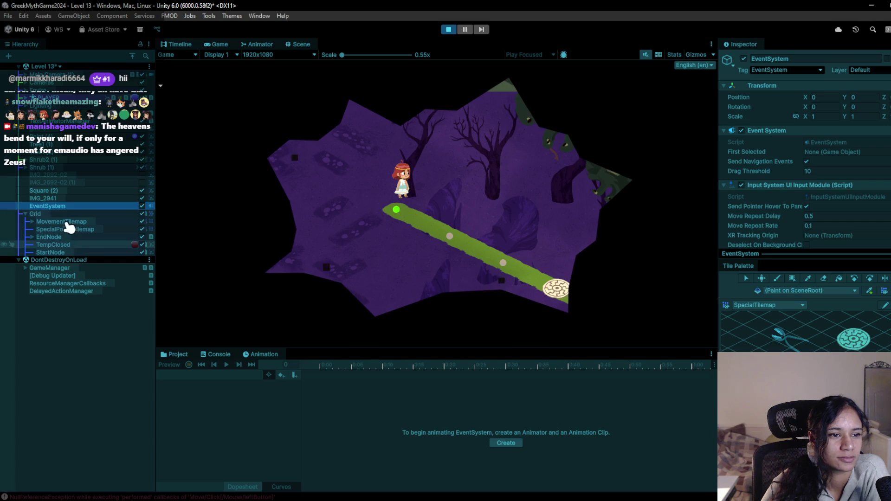
click(58, 199)
click(59, 190)
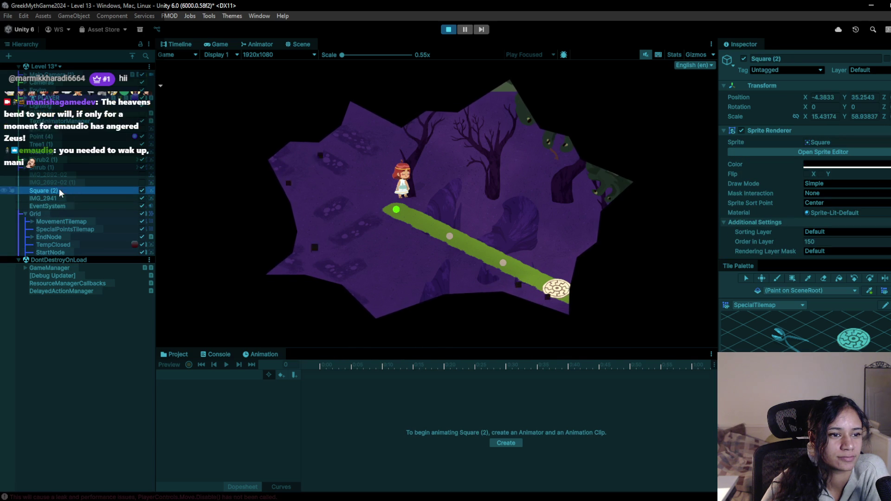
click(67, 168)
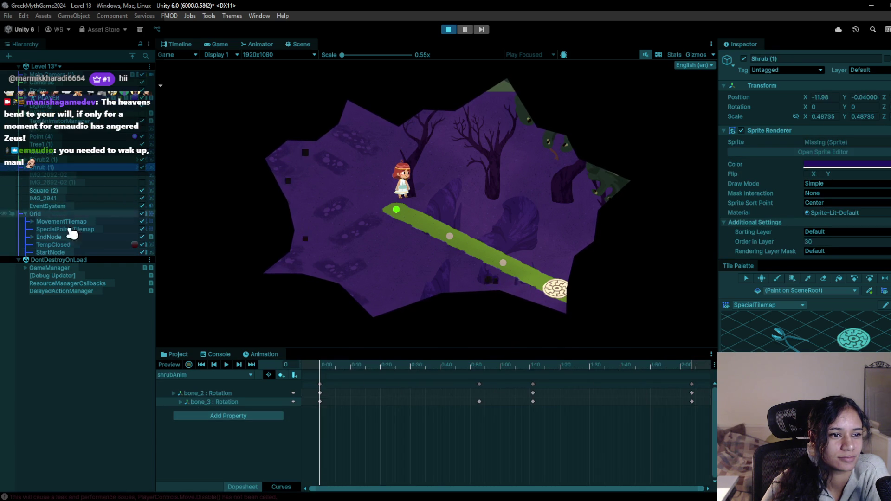
click(65, 258)
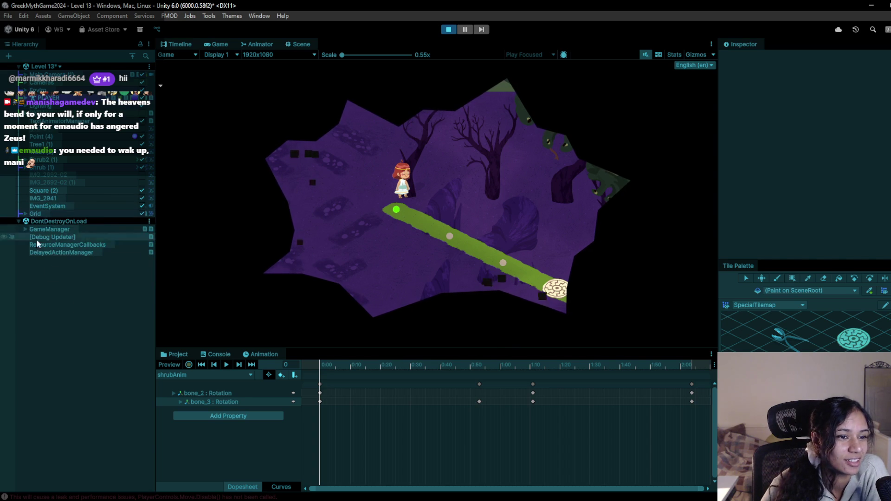
click(425, 237)
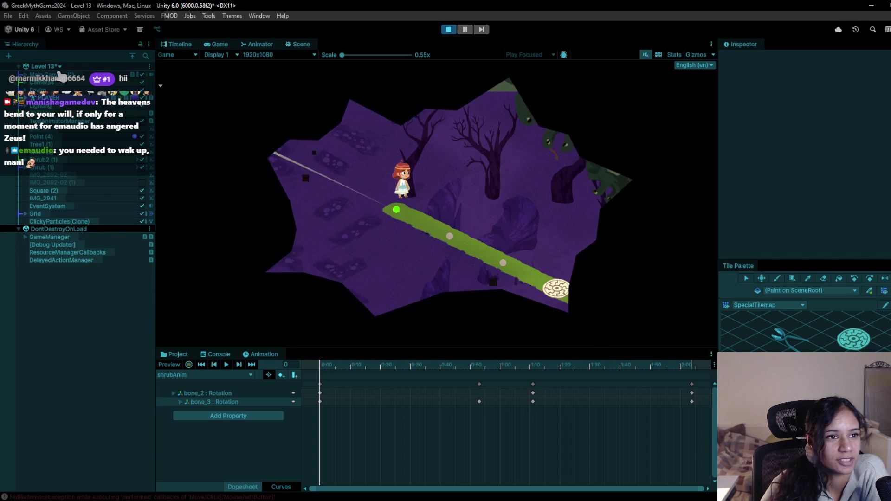
click(448, 30)
click(65, 69)
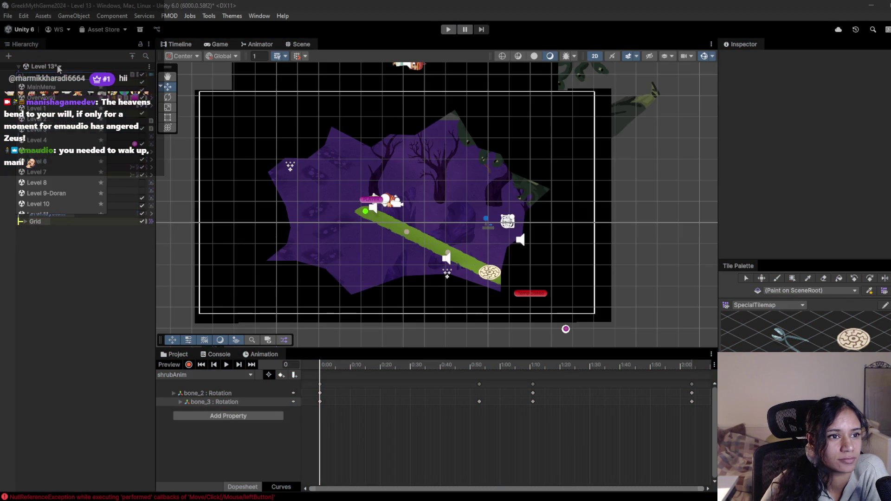
- Switch to Level 14, saving Level 13's changes, and start play mode
click(61, 160)
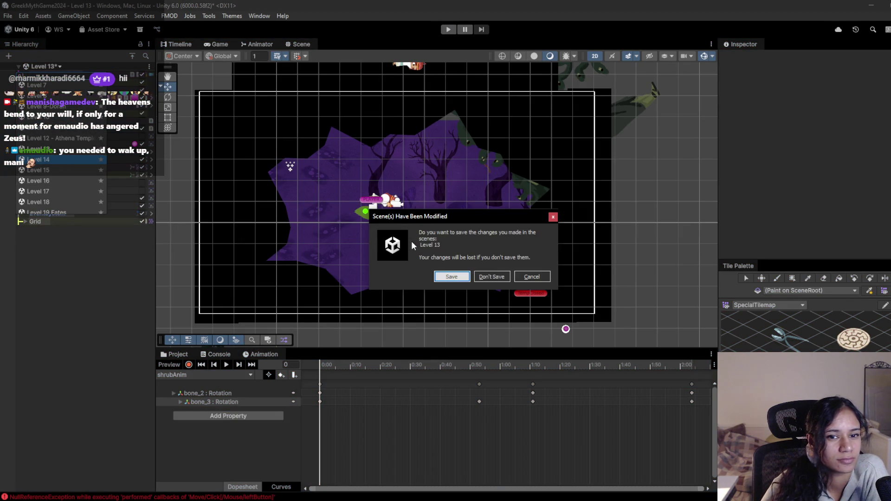
click(452, 277)
click(448, 31)
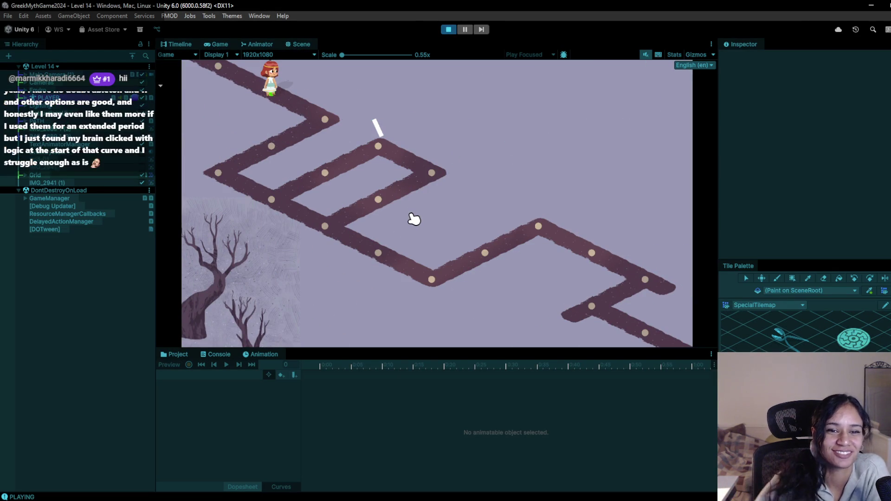
- Walk the character down Level 14's zigzag paths onto the lower-right branch
click(325, 119)
click(281, 135)
click(217, 170)
click(271, 197)
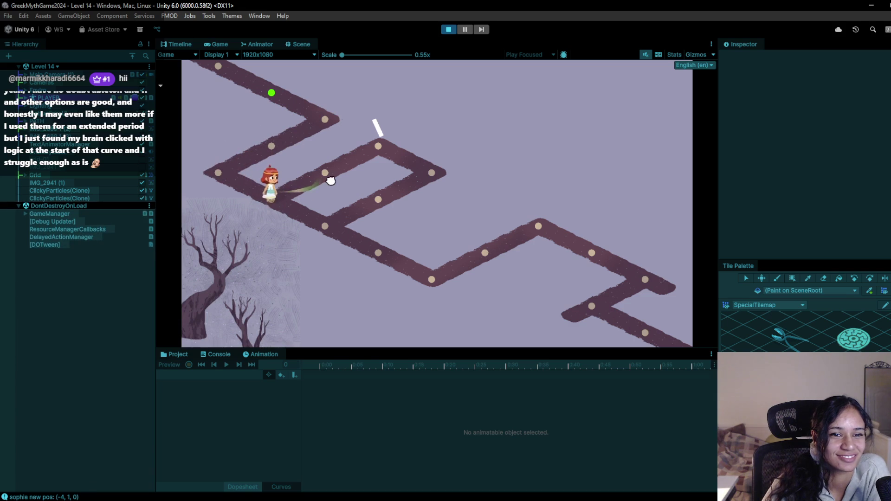
click(386, 148)
click(436, 177)
click(379, 198)
click(328, 229)
click(376, 254)
click(427, 283)
click(487, 251)
click(537, 224)
click(585, 263)
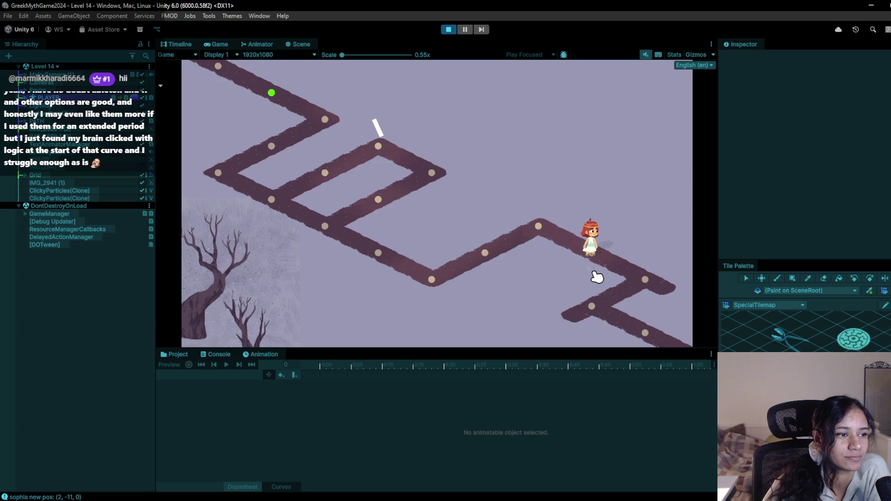
click(619, 277)
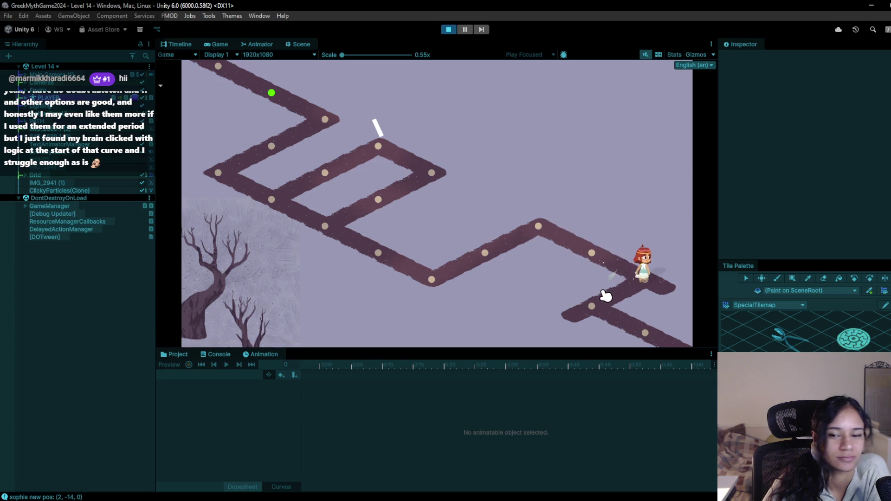
click(593, 303)
click(649, 335)
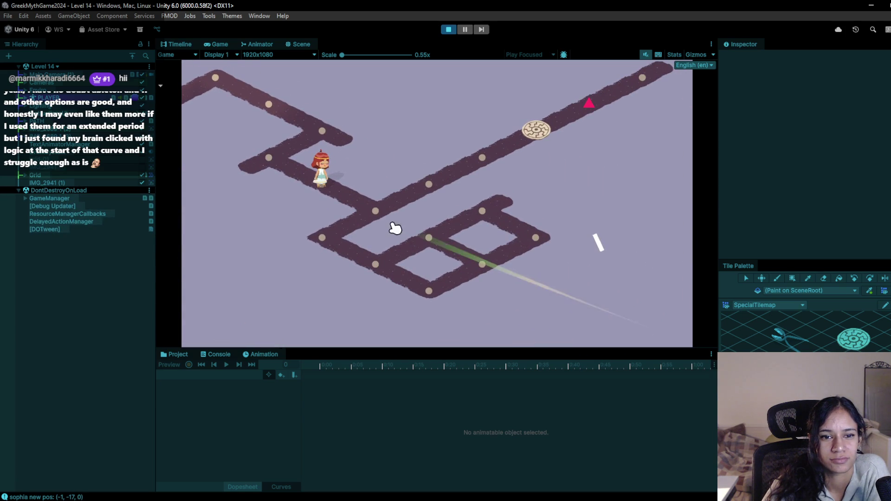
- Walk the character toward the goal tile, then to the lower-right path and back up-left
click(377, 214)
click(424, 198)
click(490, 169)
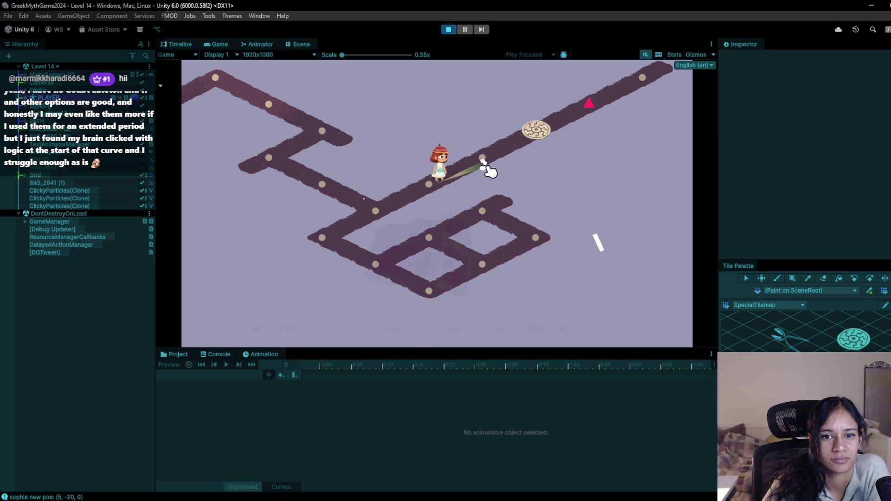
click(440, 187)
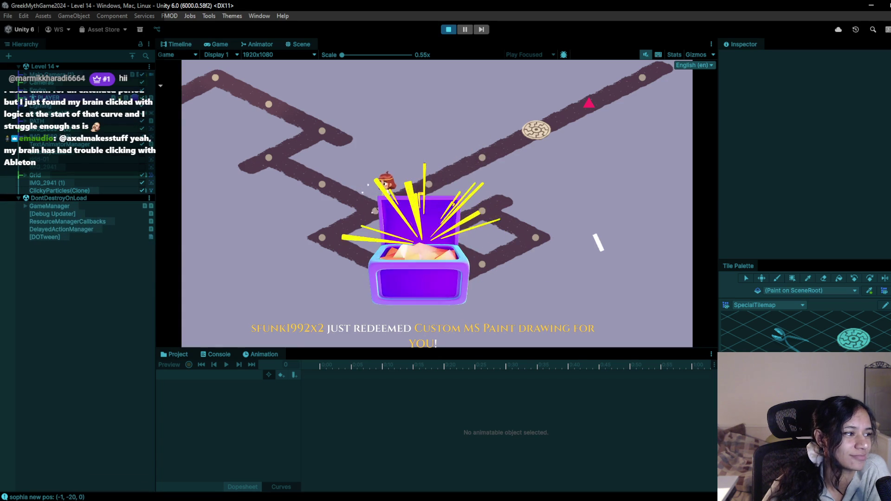
click(335, 190)
click(269, 158)
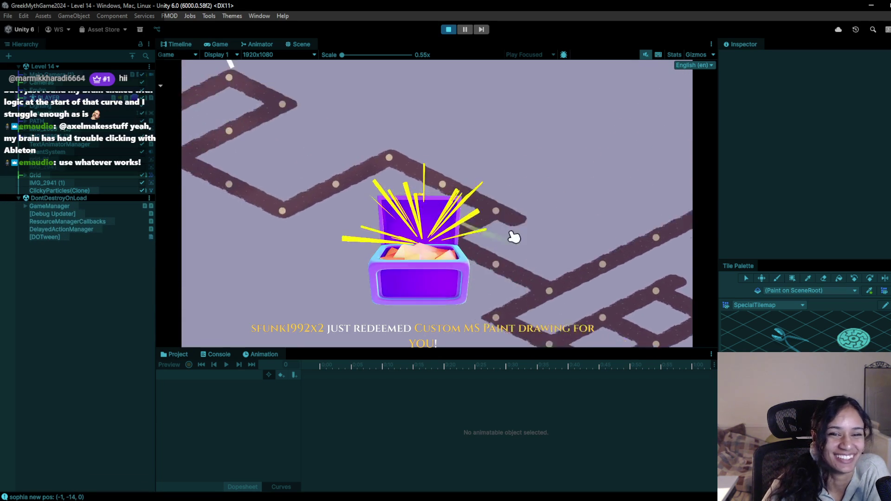
click(623, 328)
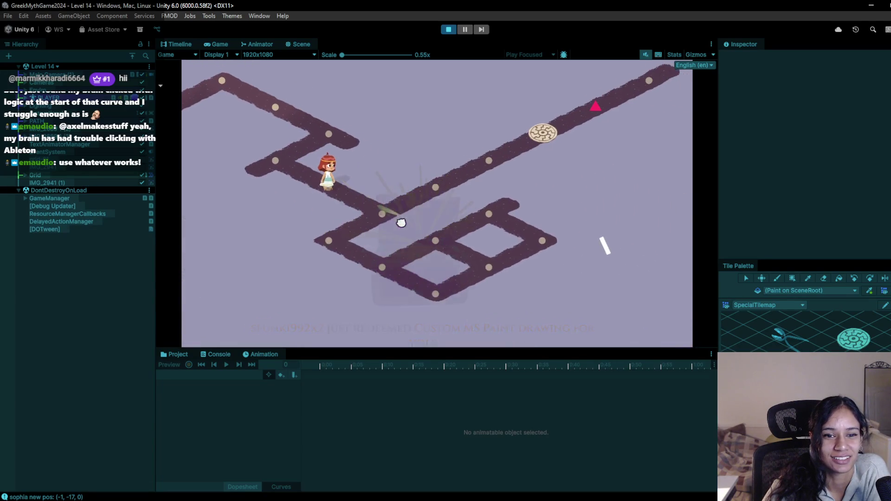
click(398, 224)
click(317, 184)
click(290, 160)
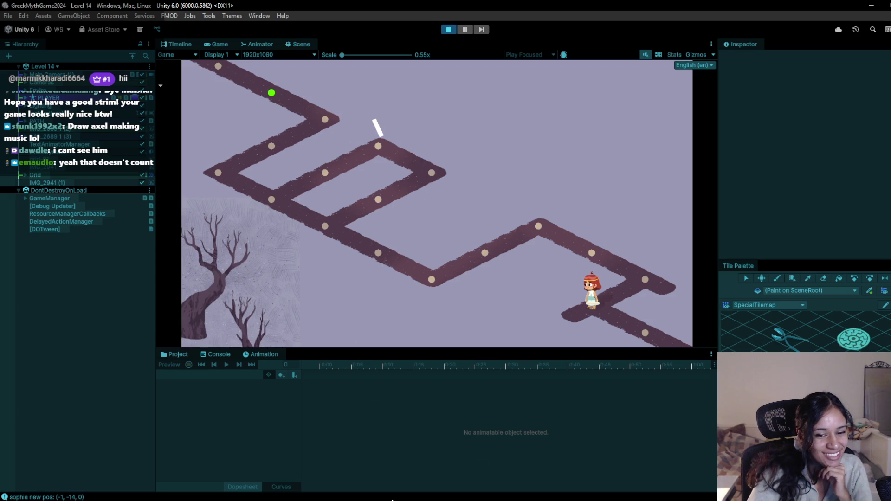
mouse_move(426, 500)
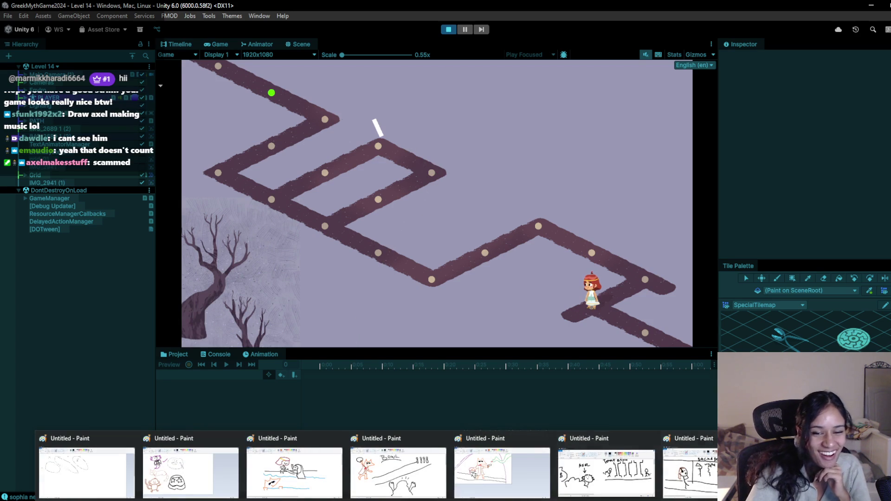
- Bring Paint forward and start a new blank canvas, discarding the ellipse sketch unsaved
click(87, 469)
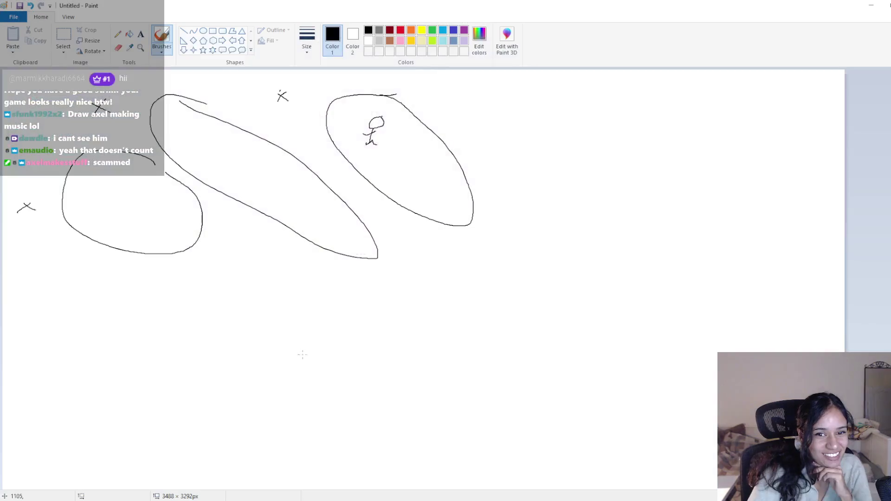
click(13, 16)
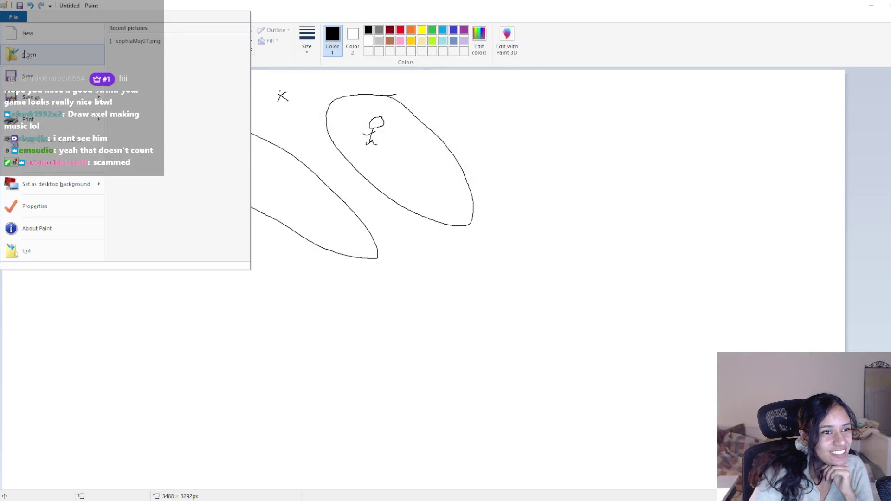
click(46, 35)
click(473, 255)
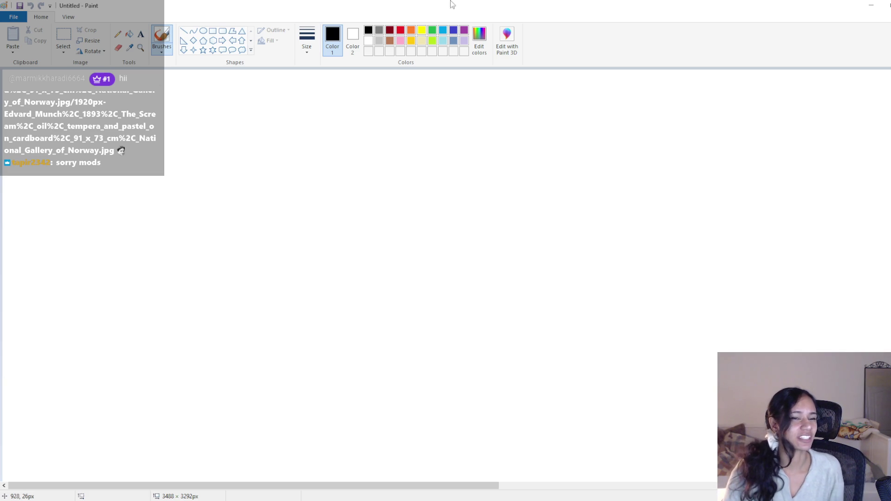
- With a thicker black brush, draw the DJ table top and its legs
click(378, 30)
click(369, 30)
click(307, 40)
click(334, 128)
mouse_move(271, 221)
mouse_down()
mouse_move(507, 240)
mouse_move(602, 284)
mouse_move(605, 299)
mouse_move(281, 285)
mouse_move(286, 317)
mouse_up()
click(402, 221)
drag(272, 220, 305, 190)
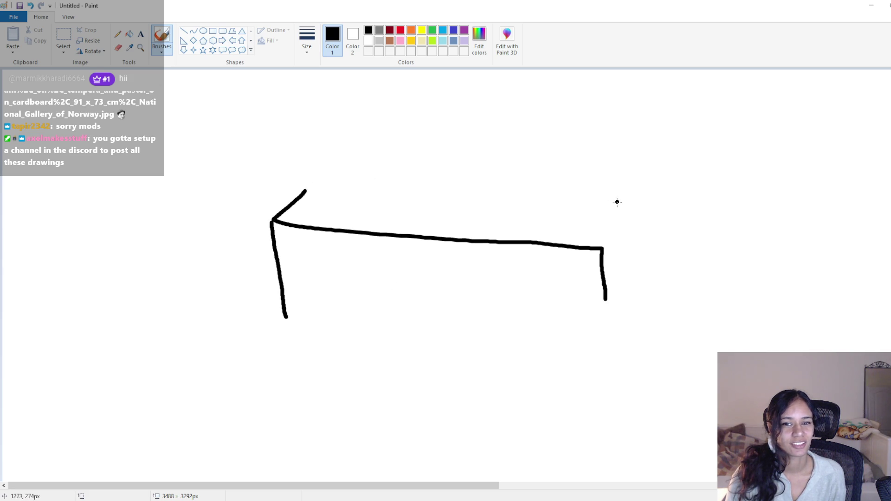
drag(597, 203, 605, 253)
- Draw two oval turntables on the table inside a deck outline with a knob
mouse_move(402, 184)
mouse_down()
mouse_move(447, 204)
mouse_move(392, 197)
mouse_move(403, 184)
mouse_up()
mouse_move(484, 189)
mouse_down()
mouse_move(530, 189)
mouse_move(534, 205)
mouse_move(502, 192)
mouse_up()
mouse_move(360, 181)
mouse_down()
mouse_move(553, 179)
mouse_move(562, 216)
mouse_move(346, 206)
mouse_move(360, 179)
mouse_up()
click(366, 191)
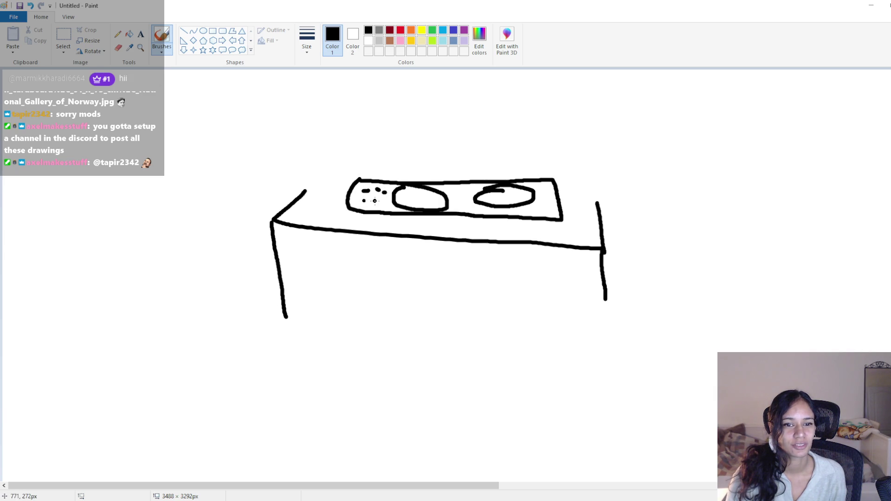
mouse_move(540, 206)
mouse_down()
mouse_move(550, 208)
mouse_move(541, 199)
mouse_up()
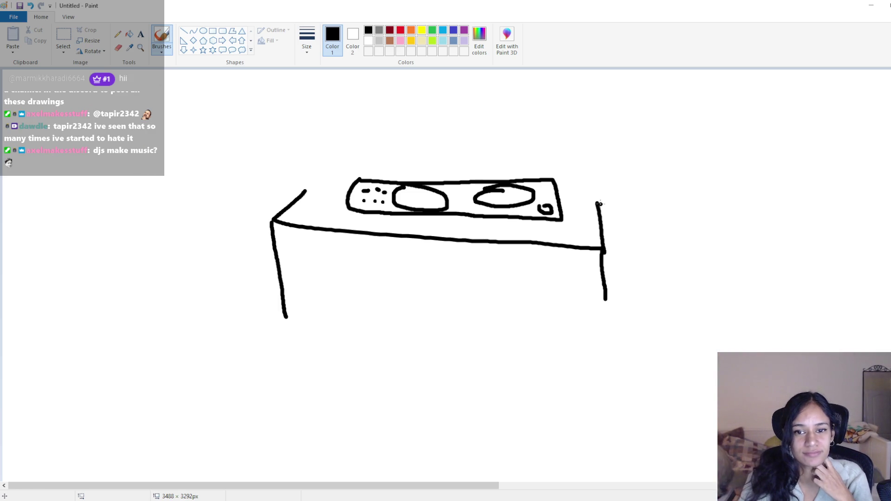
drag(605, 301, 606, 319)
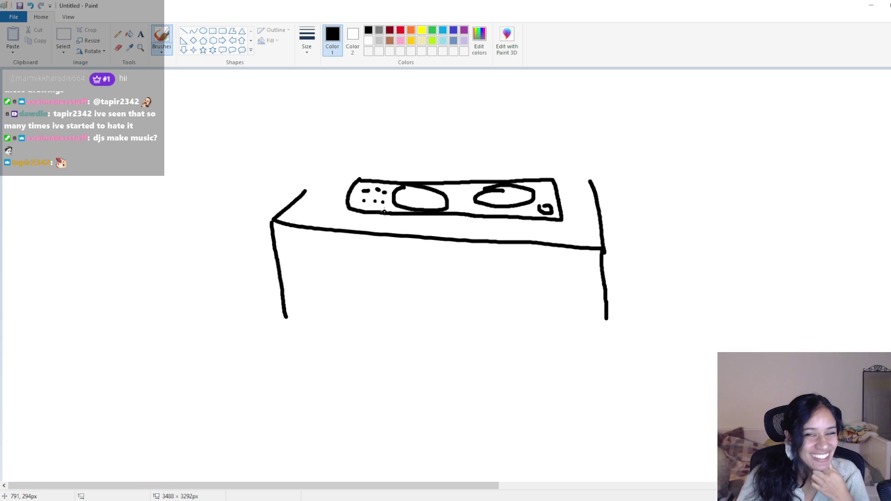
drag(305, 186, 355, 175)
- Outline a monitor above the desk's left corner and write 'Logic' on its screen
mouse_move(277, 210)
mouse_down()
mouse_move(269, 173)
mouse_move(203, 116)
mouse_move(234, 85)
mouse_move(318, 95)
mouse_move(319, 165)
mouse_move(263, 162)
mouse_up()
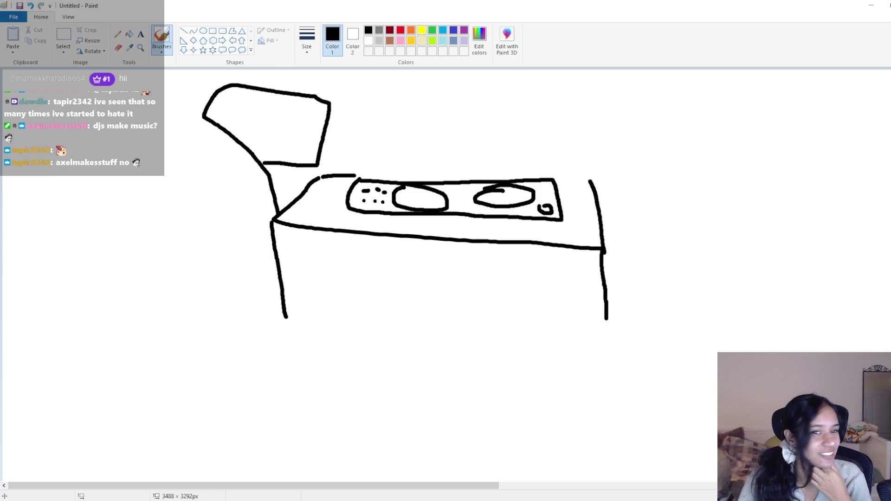
mouse_move(235, 98)
mouse_down()
mouse_move(237, 108)
mouse_move(268, 113)
mouse_move(267, 125)
mouse_up()
click(262, 108)
drag(273, 109, 298, 125)
click(271, 101)
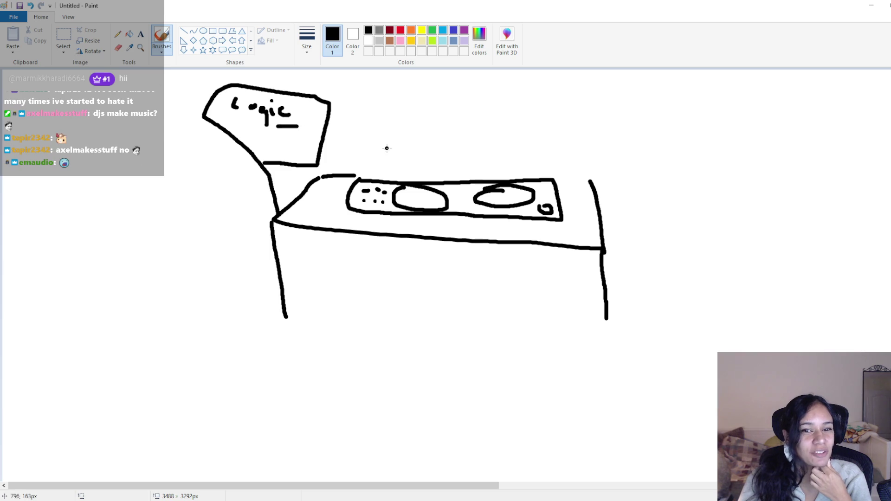
- Add the desk's back rim, then draw a pink figure's head and arms
drag(356, 173, 596, 176)
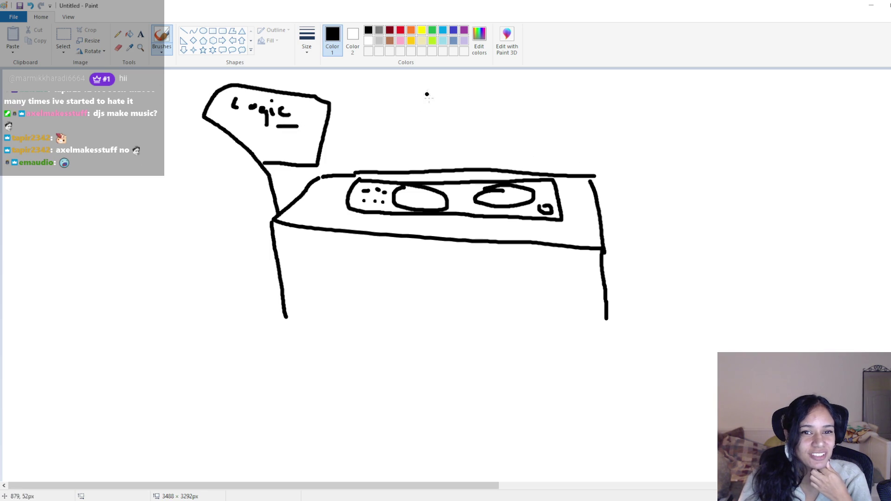
click(400, 41)
mouse_move(416, 93)
mouse_down()
mouse_move(422, 106)
mouse_move(483, 88)
mouse_move(504, 113)
mouse_move(435, 122)
mouse_move(386, 185)
mouse_move(409, 188)
mouse_move(429, 156)
mouse_up()
mouse_move(458, 129)
mouse_down()
mouse_move(493, 174)
mouse_move(476, 186)
mouse_move(458, 157)
mouse_up()
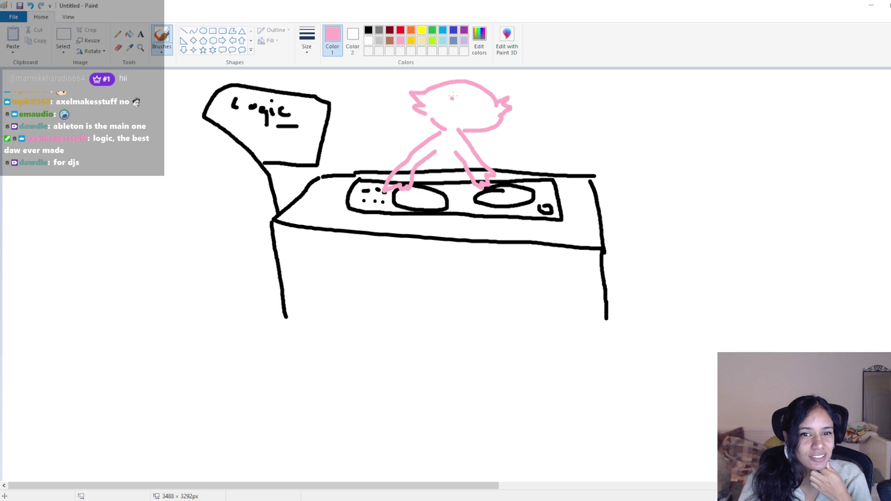
- Give the pink figure black sunglasses and a mouth, plus pink fingers
click(368, 30)
mouse_move(450, 99)
mouse_down()
mouse_move(490, 106)
mouse_move(473, 103)
mouse_up()
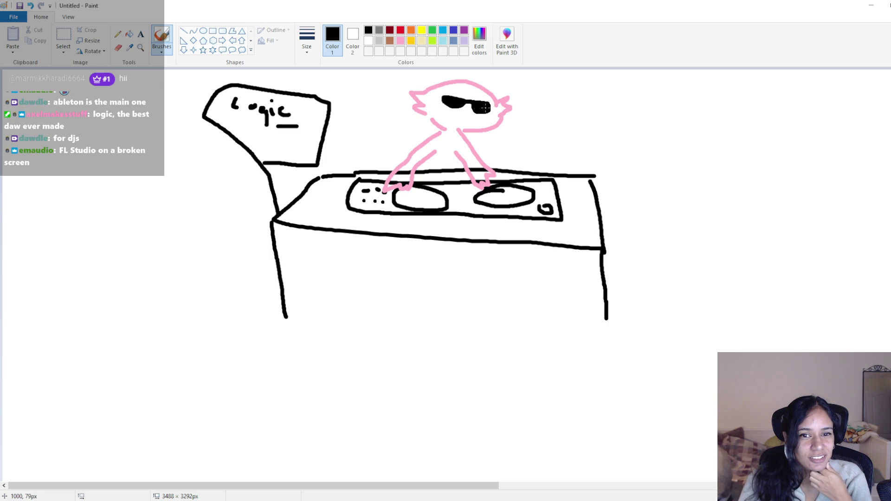
click(461, 117)
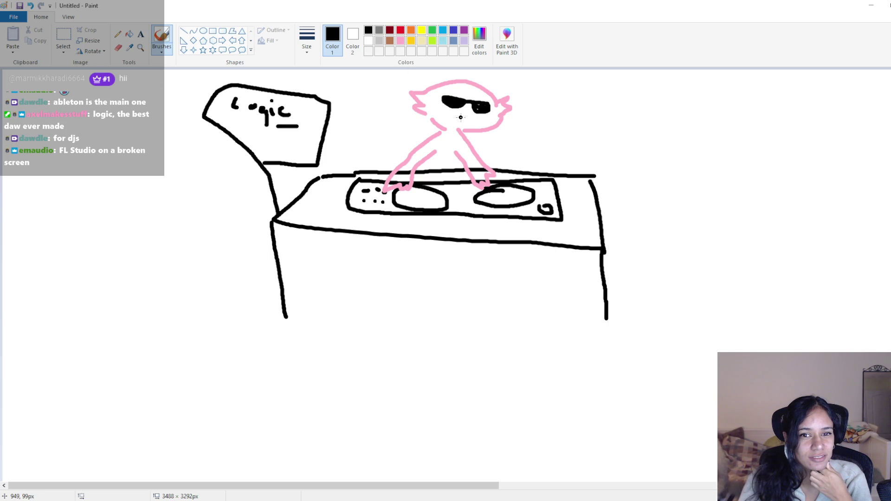
click(399, 41)
mouse_move(437, 152)
mouse_down()
mouse_move(438, 166)
mouse_move(459, 167)
mouse_move(515, 153)
mouse_move(520, 171)
mouse_up()
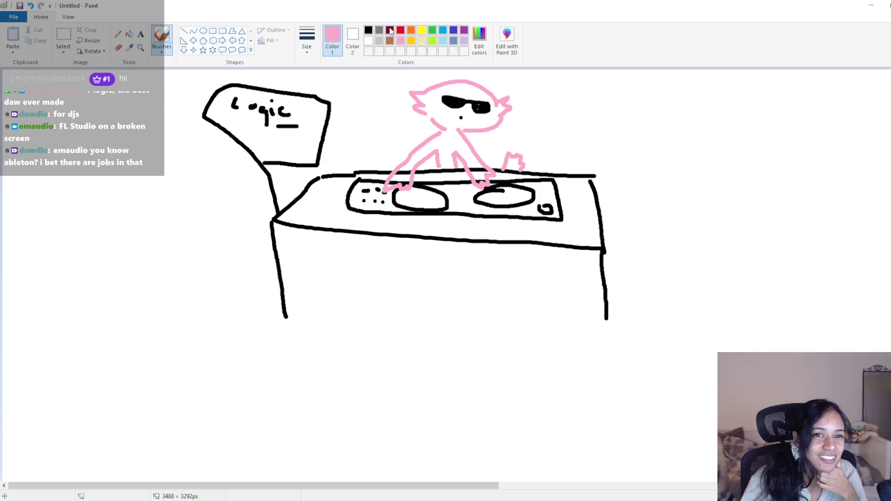
- In black, write and underline a name at upper right, with a round head below
click(368, 30)
mouse_move(670, 98)
mouse_down()
mouse_move(663, 110)
mouse_move(691, 120)
mouse_move(699, 103)
mouse_move(713, 126)
mouse_up()
drag(638, 119, 718, 138)
mouse_move(722, 204)
mouse_down()
mouse_move(687, 237)
mouse_move(722, 203)
mouse_move(715, 195)
mouse_move(739, 221)
mouse_up()
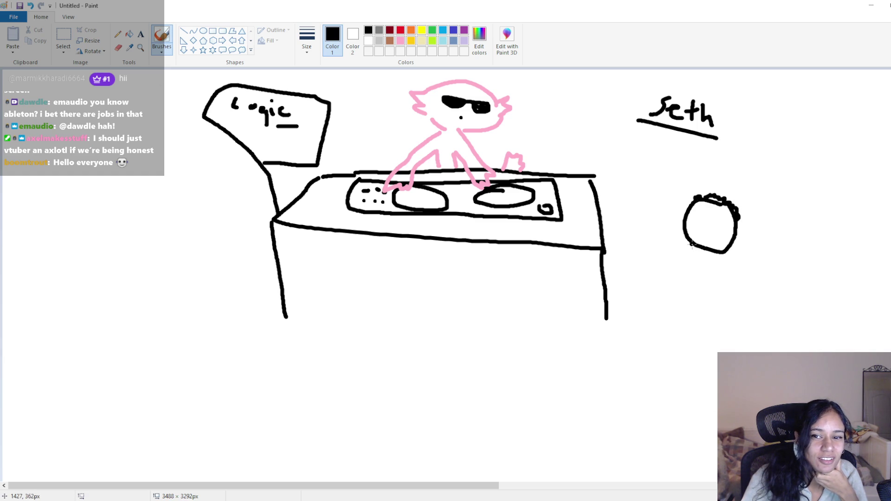
- Draw the stick figure's raised and outstretched arms, body, legs and eyes, undoing a wavy mouth
drag(693, 244, 656, 205)
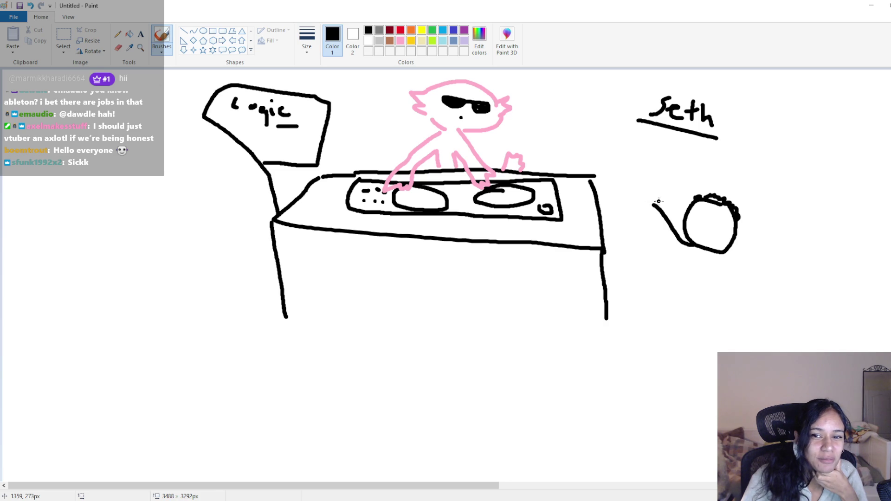
drag(709, 252, 760, 262)
mouse_move(703, 250)
mouse_down()
mouse_move(701, 325)
mouse_move(733, 335)
mouse_move(691, 335)
mouse_move(697, 324)
mouse_up()
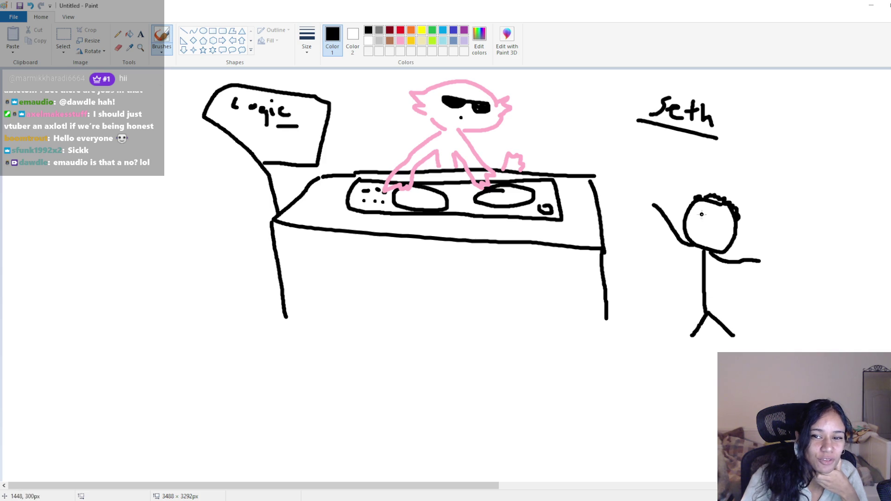
drag(700, 215, 727, 223)
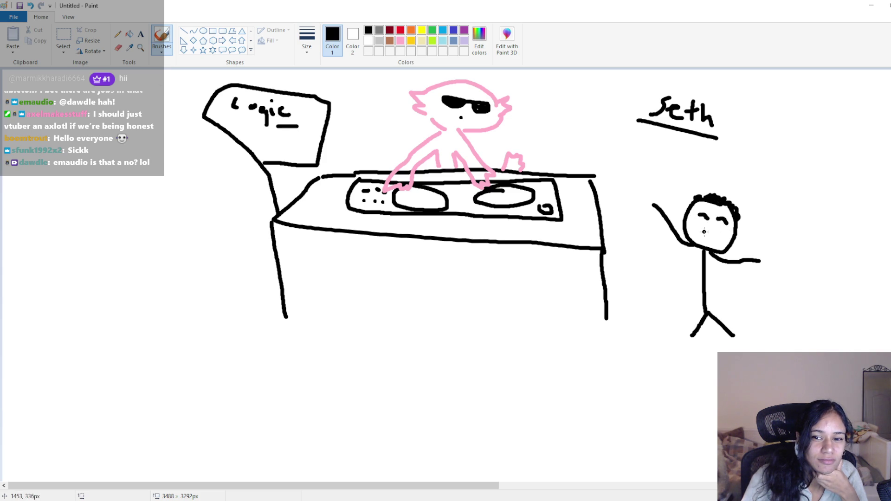
drag(699, 230, 720, 233)
key(ctrl+z)
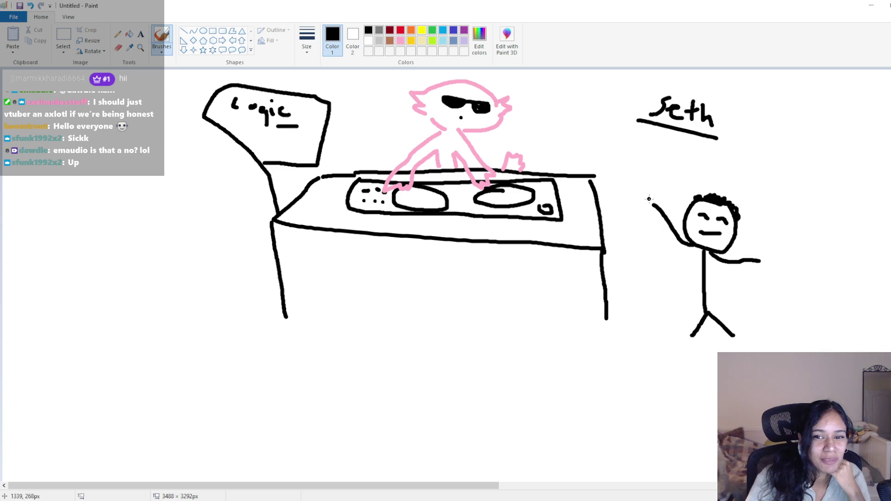
- Add a hand and extra arm stroke, then a pink bow tie on the chest
mouse_move(652, 204)
mouse_down()
mouse_move(657, 194)
mouse_move(652, 202)
mouse_up()
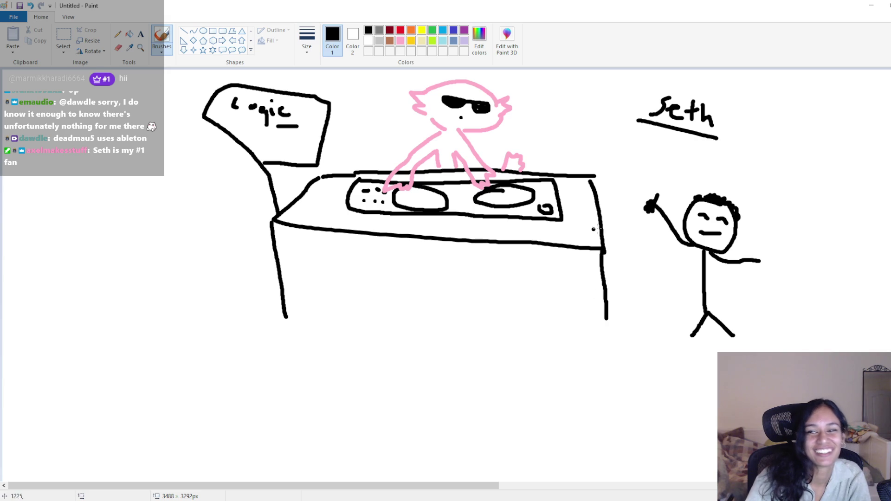
key(ctrl+z)
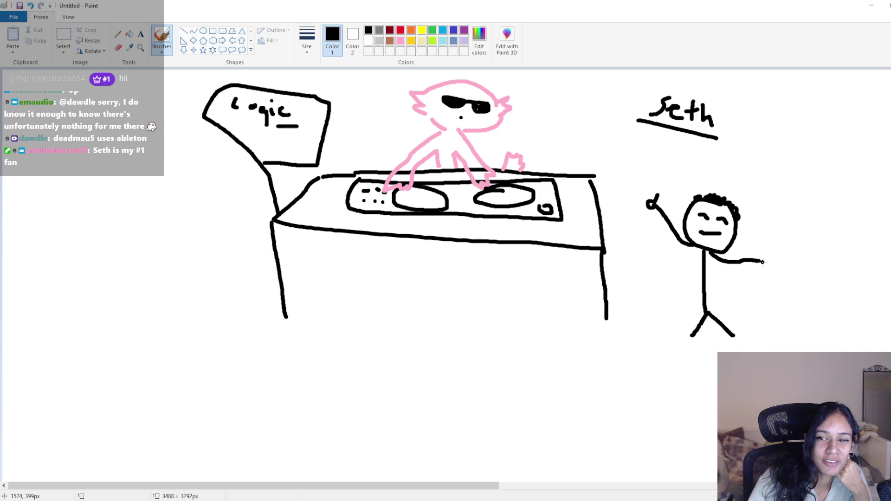
drag(761, 260, 764, 274)
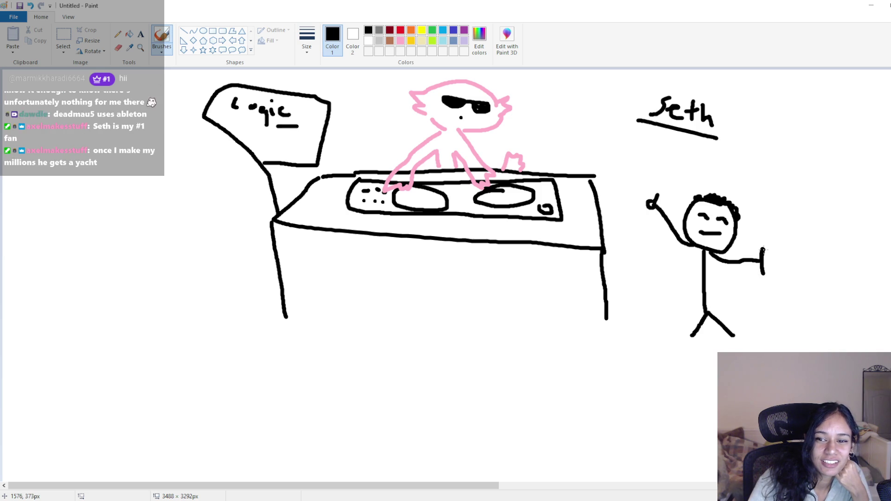
mouse_move(701, 249)
mouse_down()
mouse_move(680, 265)
mouse_move(696, 301)
mouse_move(728, 265)
mouse_move(677, 231)
mouse_move(666, 238)
mouse_move(687, 259)
mouse_up()
click(400, 41)
drag(710, 254, 701, 261)
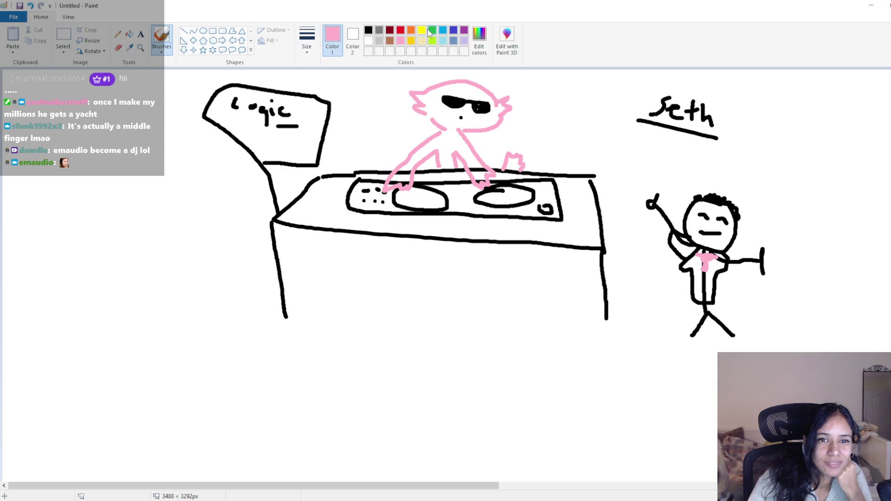
click(368, 30)
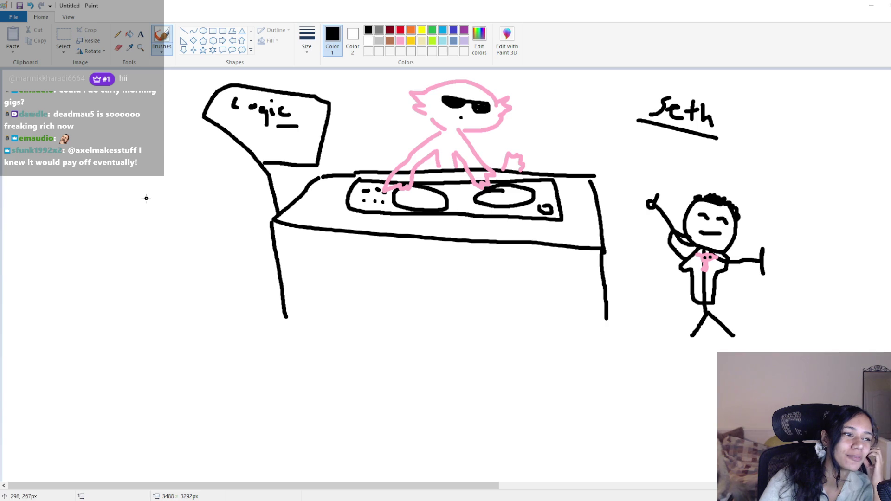
- Draw a small bubble and a large thought bubble beside the figure's head
mouse_move(749, 186)
mouse_down()
mouse_move(760, 202)
mouse_move(745, 195)
mouse_move(761, 188)
mouse_up()
mouse_move(761, 179)
mouse_down()
mouse_move(790, 199)
mouse_move(890, 190)
mouse_up()
mouse_move(889, 126)
mouse_down()
mouse_move(864, 111)
mouse_move(765, 157)
mouse_move(761, 170)
mouse_up()
drag(806, 144, 873, 149)
- Draw a boat with cabin and waves inside the bubble, and begin a box head at left
mouse_move(807, 145)
mouse_down()
mouse_move(851, 172)
mouse_move(871, 147)
mouse_move(867, 126)
mouse_move(838, 125)
mouse_move(833, 146)
mouse_move(818, 136)
mouse_move(815, 163)
mouse_move(783, 163)
mouse_up()
click(845, 140)
click(851, 164)
drag(871, 165, 890, 167)
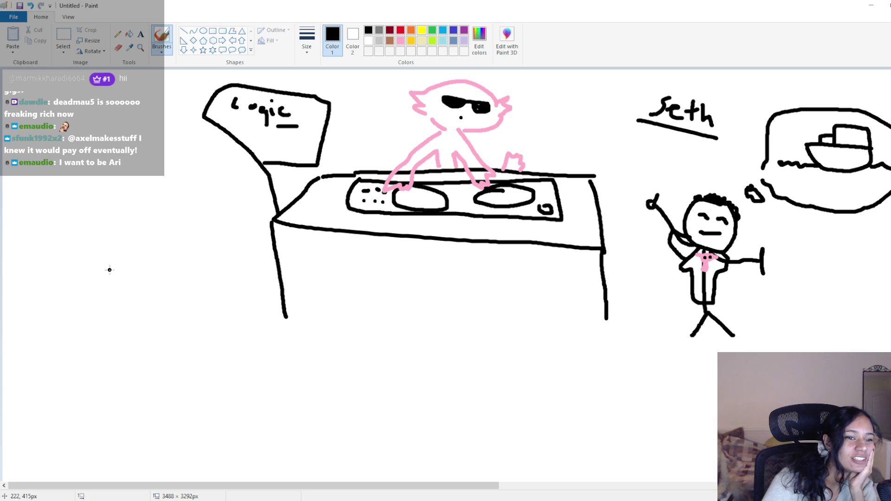
mouse_move(49, 250)
mouse_down()
mouse_move(99, 236)
mouse_move(116, 278)
mouse_up()
- Draw the box head with an eye, a curling arm and legs at the far left
mouse_move(49, 250)
mouse_down()
mouse_move(81, 301)
mouse_move(116, 279)
mouse_move(100, 307)
mouse_up()
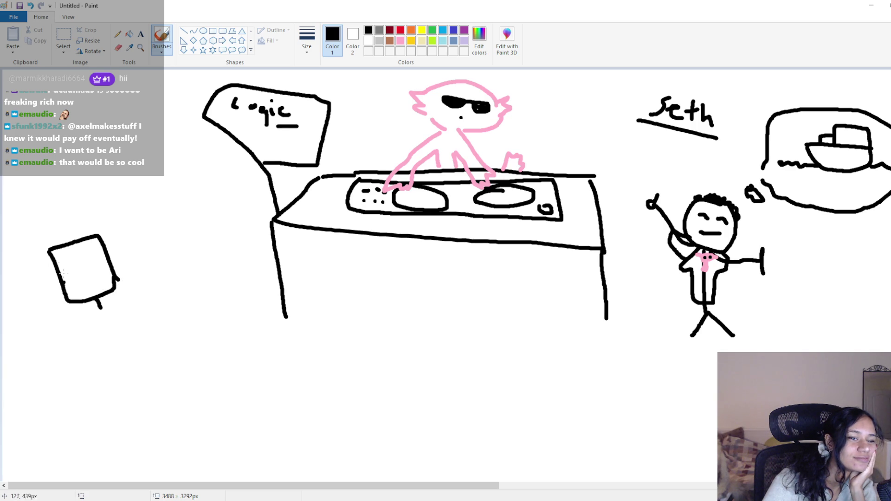
mouse_move(69, 259)
mouse_down()
mouse_move(93, 256)
mouse_move(91, 280)
mouse_move(106, 276)
mouse_up()
drag(100, 307, 148, 290)
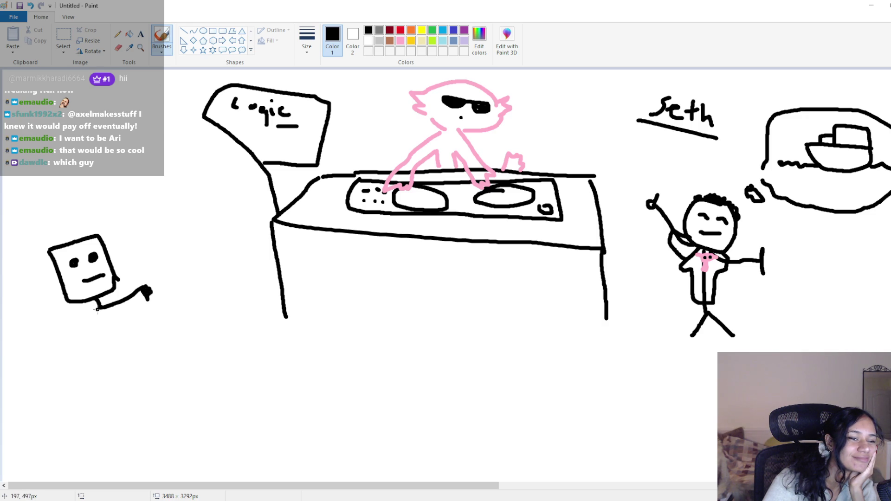
drag(109, 320, 114, 338)
drag(105, 309, 77, 317)
drag(49, 250, 98, 231)
- Letter 'MML' above the box head, add a foot and arm, then minimize Paint
drag(42, 233, 60, 222)
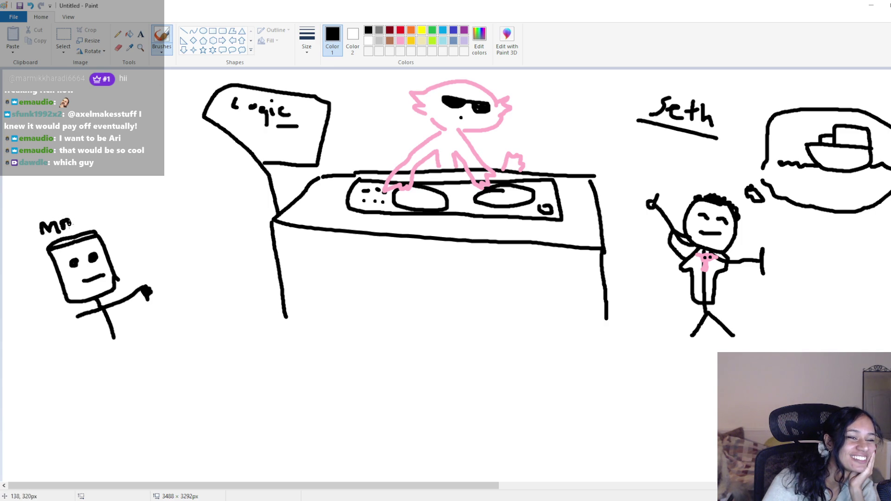
drag(82, 222, 91, 223)
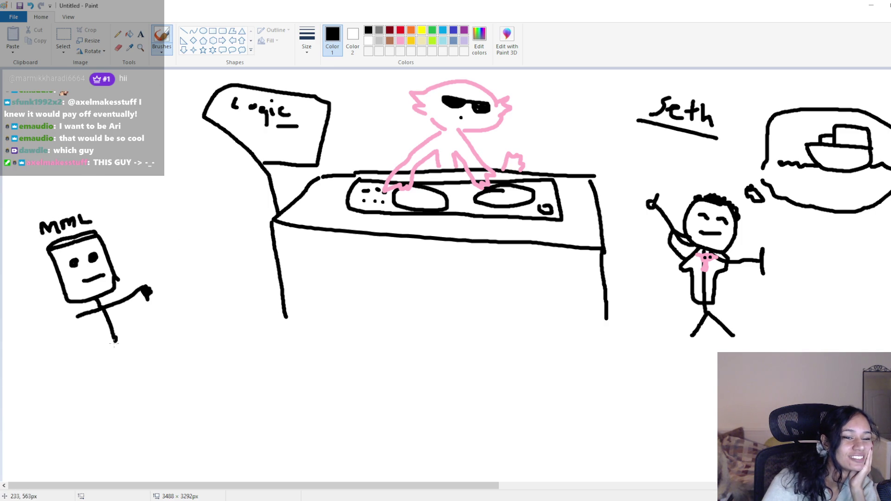
drag(116, 342, 131, 345)
mouse_move(78, 318)
mouse_down()
mouse_move(64, 319)
mouse_move(78, 330)
mouse_up()
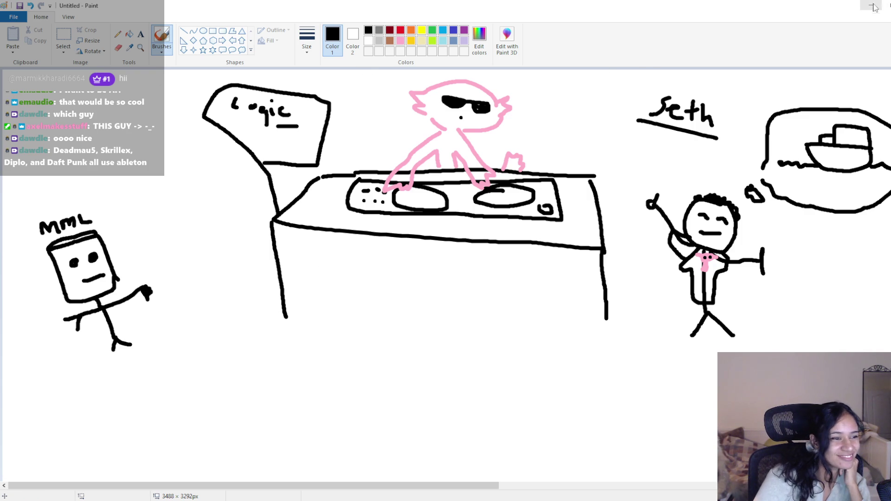
scroll(199, 312, down, 5)
scroll(199, 312, up, 5)
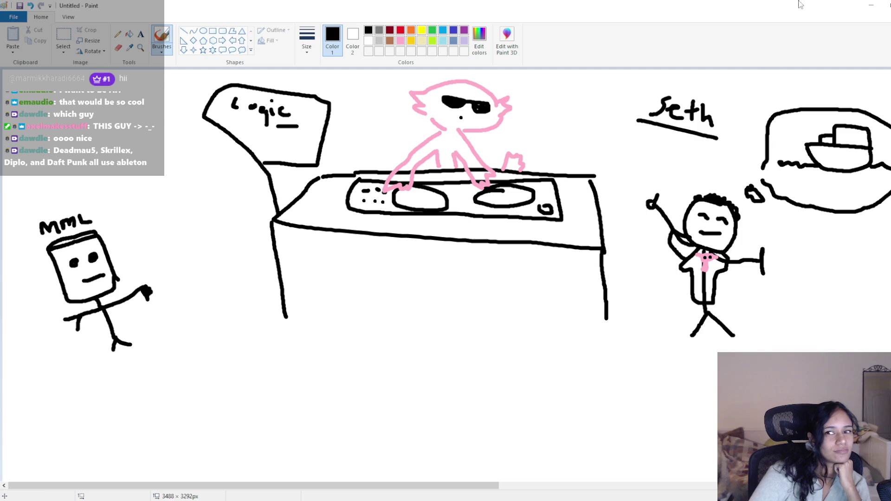
click(869, 6)
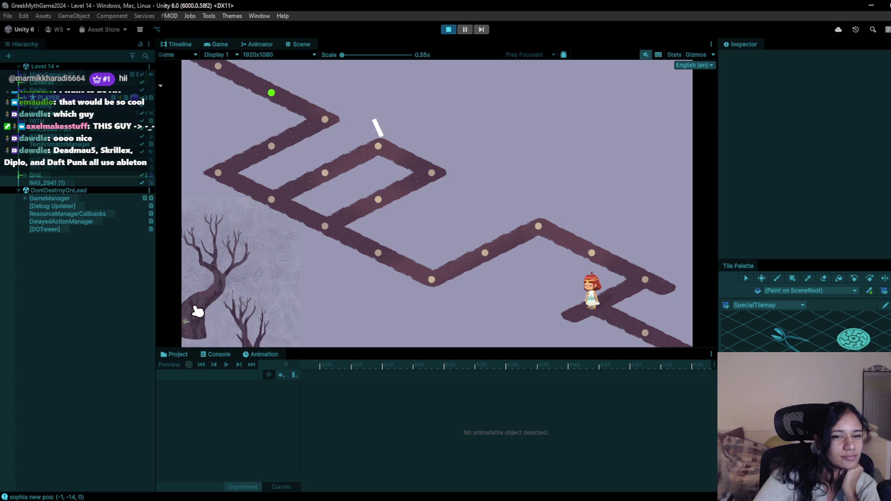
- Stop the Level 14 play-test and switch to the Pomofocus task list in Chrome
click(448, 30)
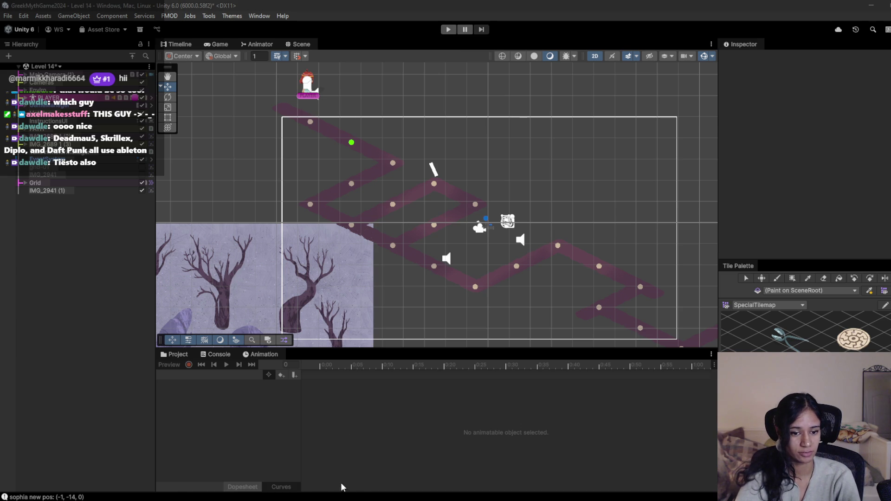
mouse_move(323, 492)
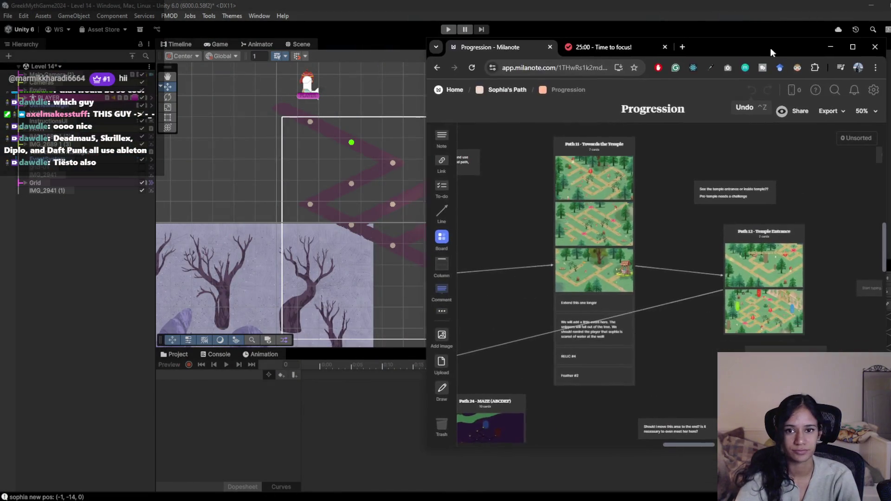
click(603, 47)
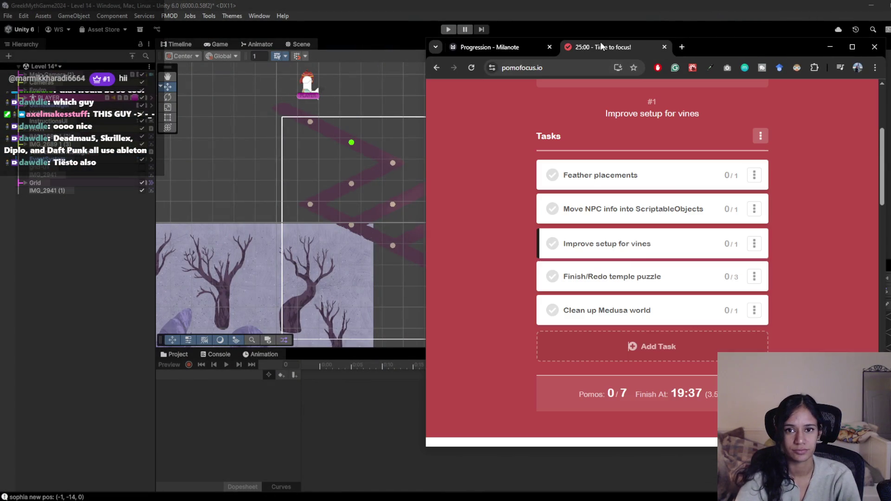
- Mark Feather placements done, backing out of an accidental clear-all-tasks
click(552, 175)
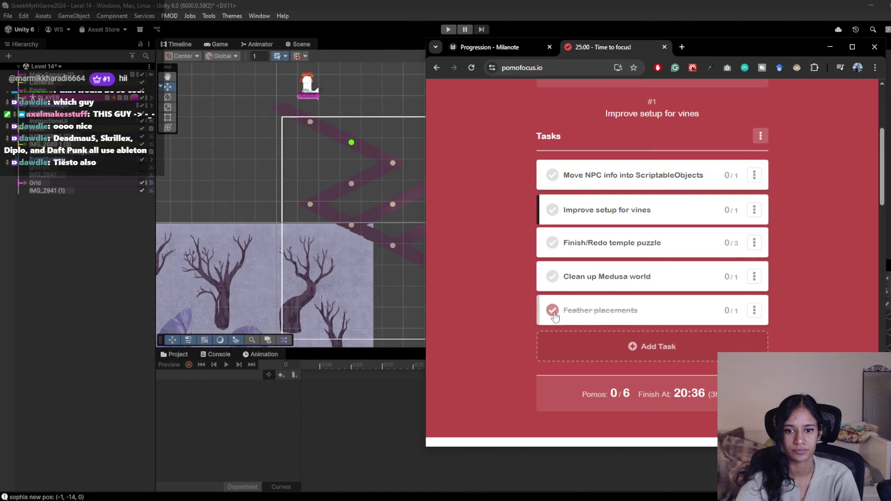
click(759, 135)
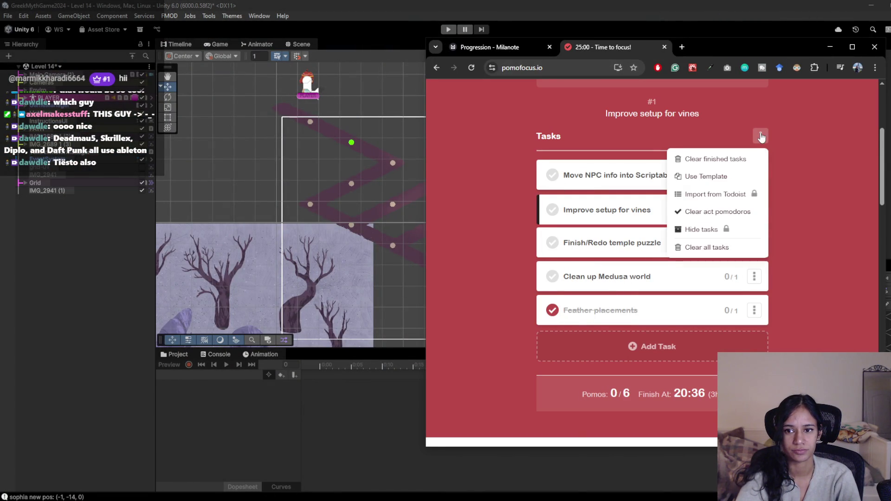
click(730, 249)
click(698, 130)
click(552, 175)
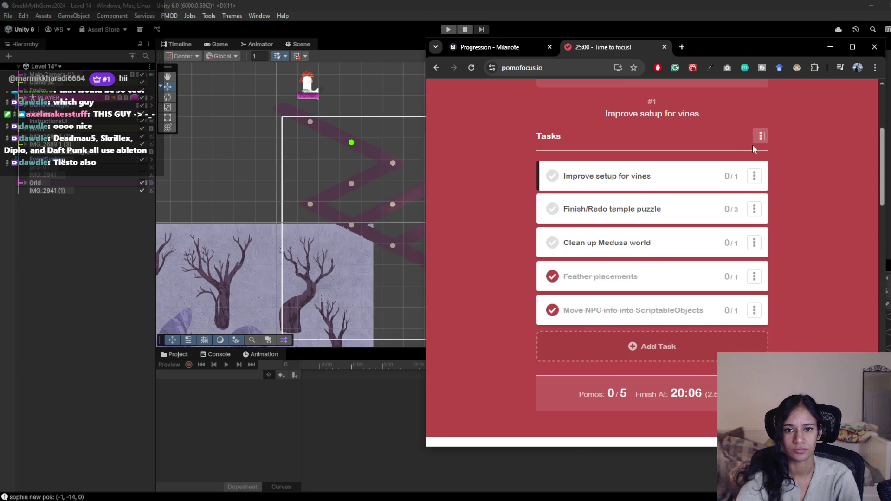
click(552, 311)
- Clear finished tasks, move 'Clean up Medusa world' to the top, and return to Unity
drag(567, 318, 662, 271)
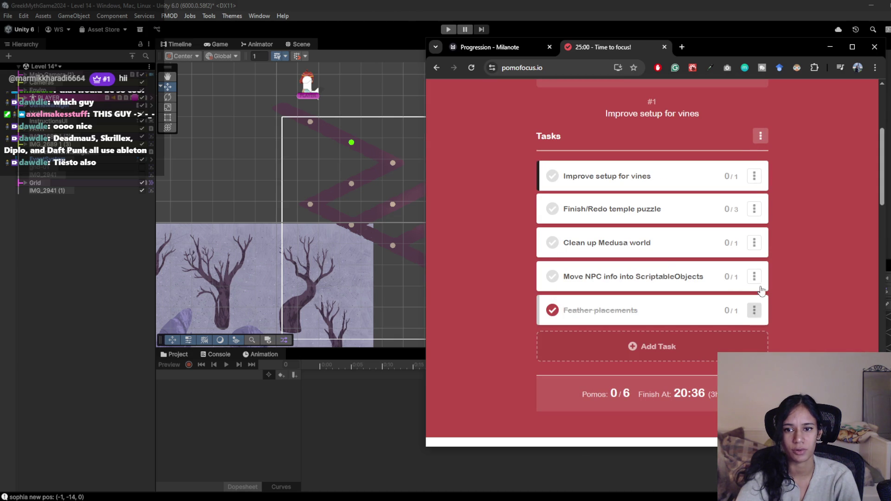
click(760, 135)
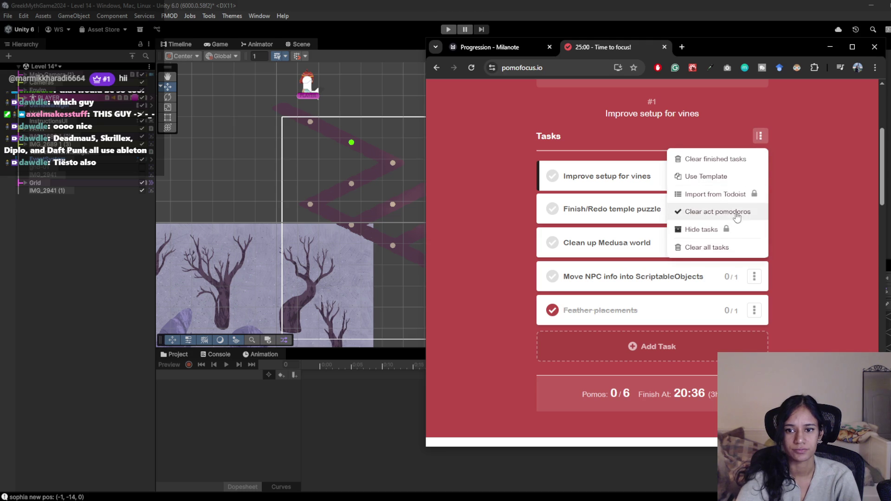
click(732, 160)
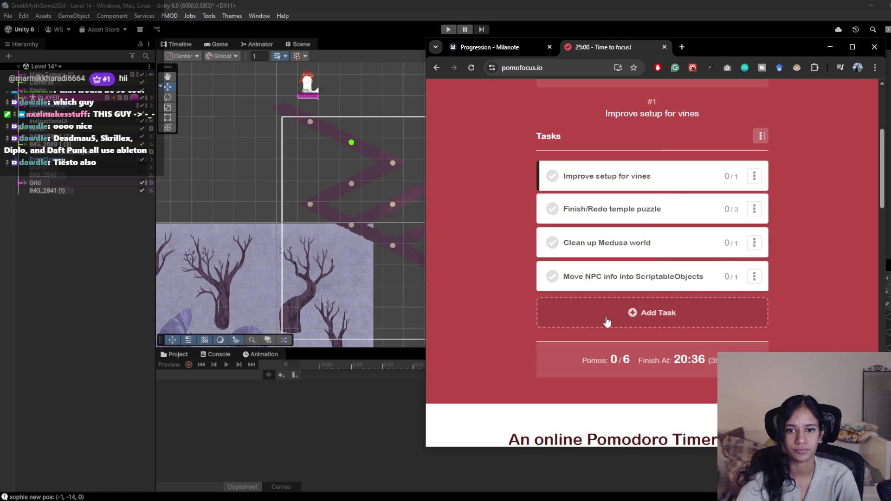
mouse_move(633, 243)
mouse_down()
mouse_move(635, 160)
mouse_move(637, 170)
mouse_up()
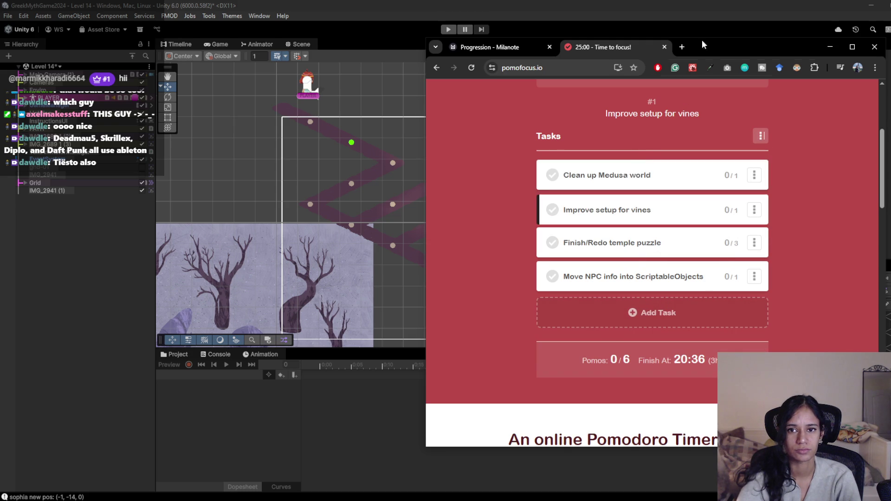
click(830, 47)
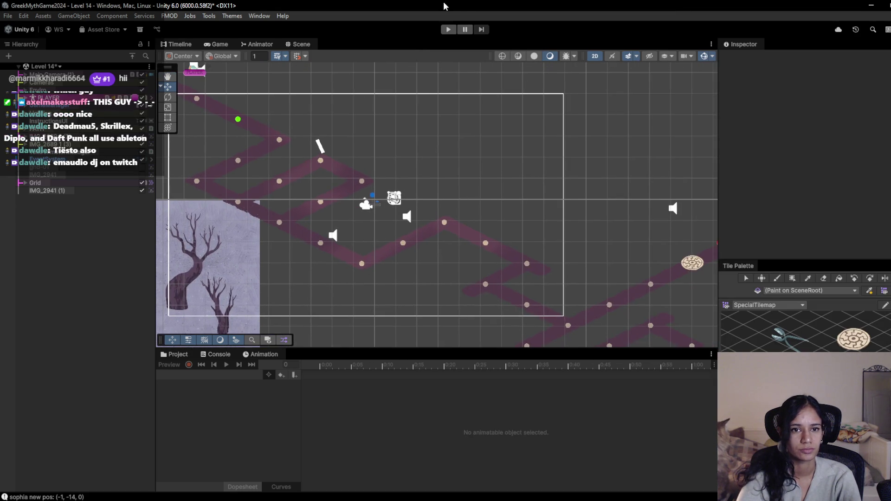
- Play Level 14 and walk the character along the lower zigzag to (2, -11, 0)
click(448, 31)
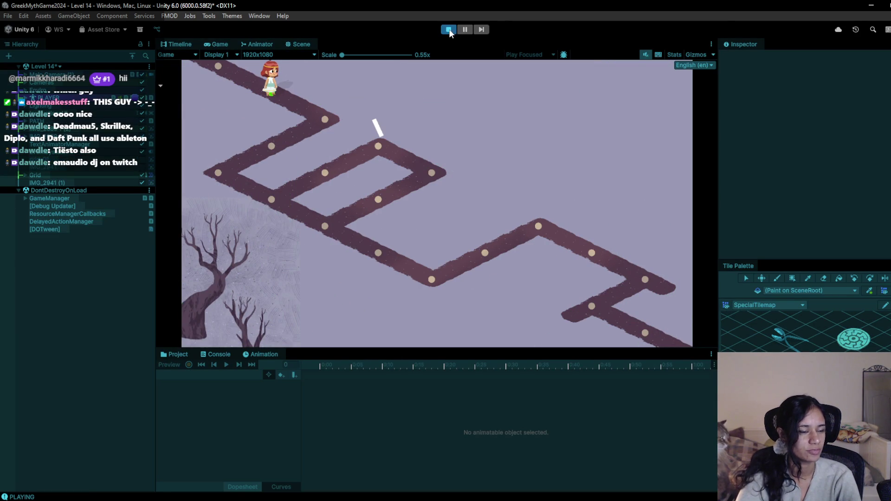
click(325, 122)
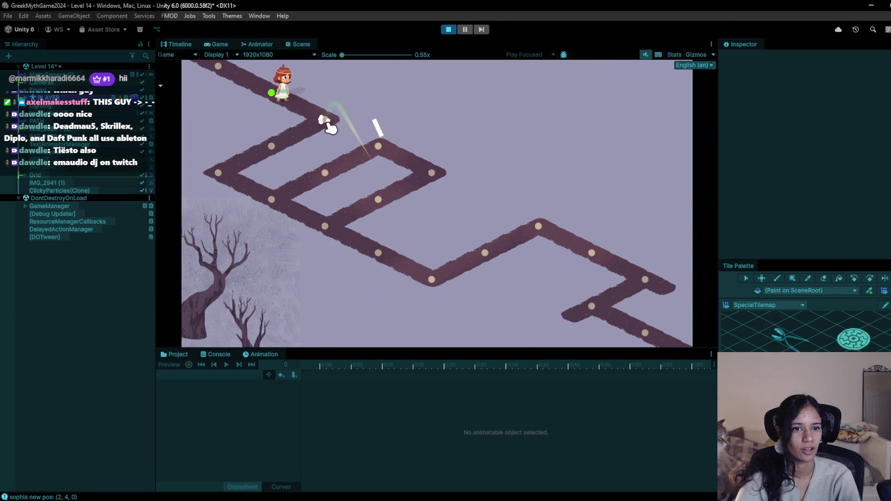
click(274, 146)
click(230, 171)
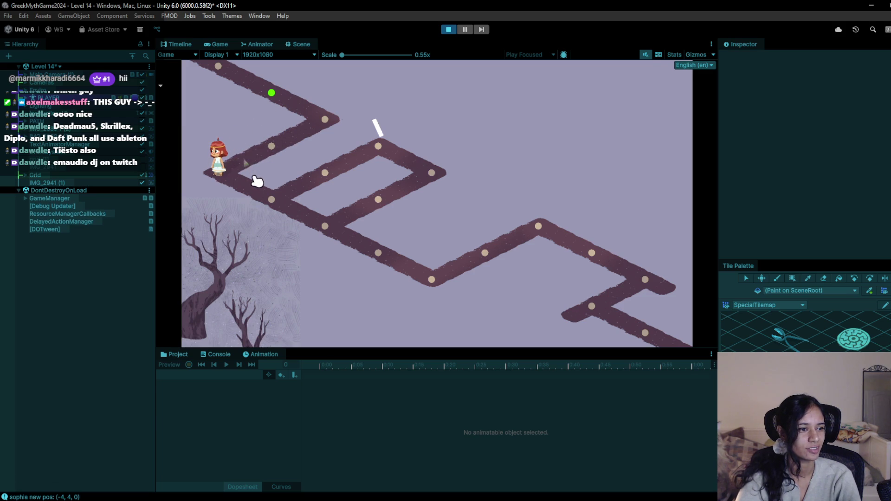
click(290, 211)
click(325, 239)
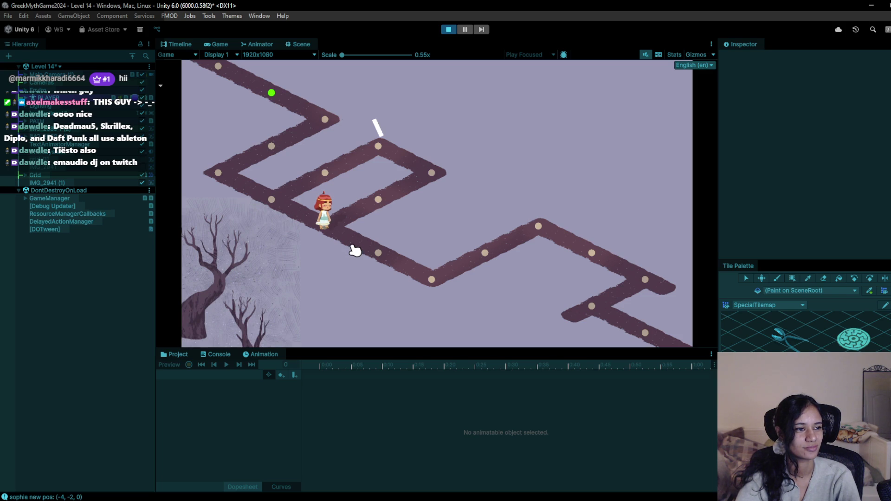
click(380, 252)
click(430, 279)
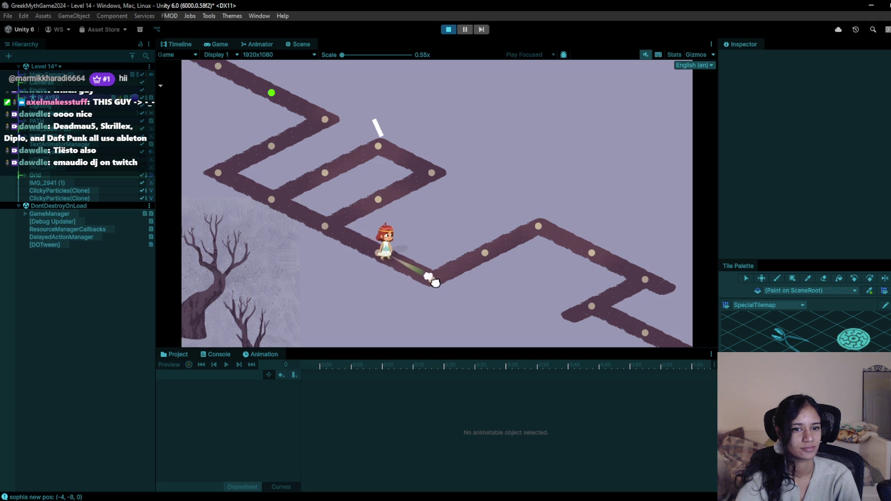
click(486, 255)
click(538, 223)
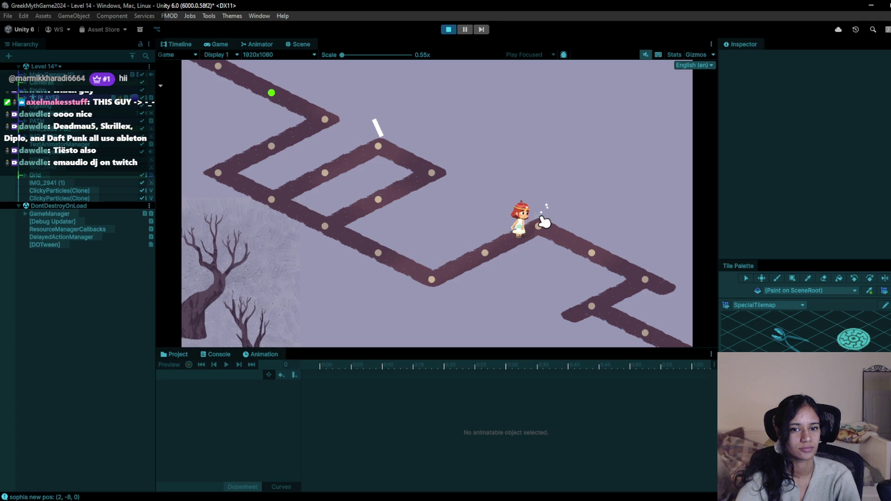
click(581, 264)
key(alt+Tab)
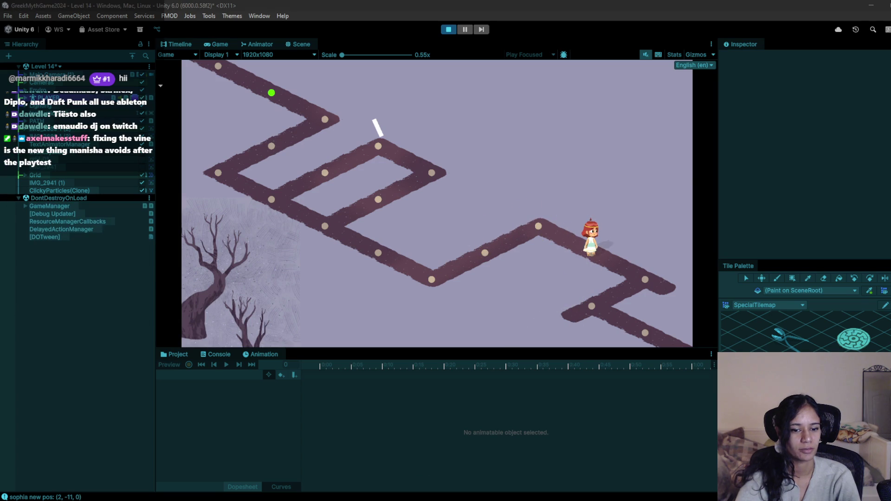
- Delete the 'golden feather placements' line from the Notepad to-do list
drag(711, 309, 702, 277)
click(699, 264)
click(707, 238)
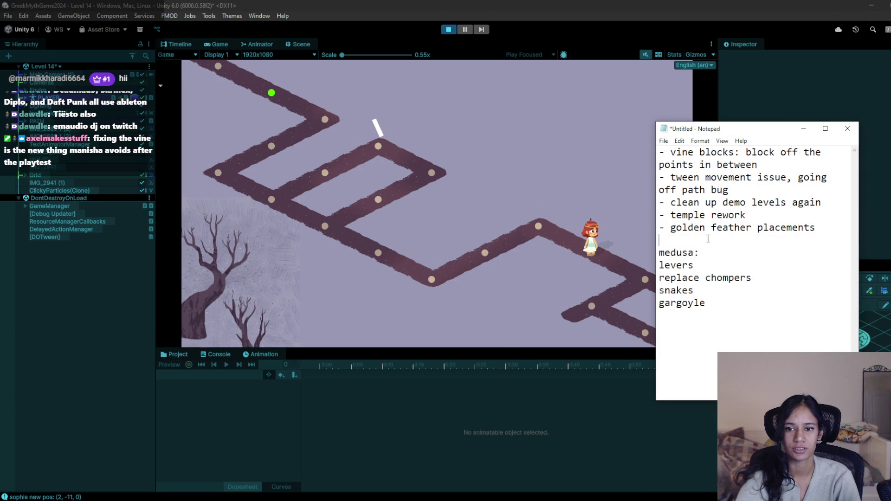
key(Down)
key(Down)
key(End)
key(shift+Home)
key(BackSpace)
key(BackSpace)
- Delete the 'clean up demo levels again' line, then exit Unity's Play mode
key(shift+Home)
key(BackSpace)
key(BackSpace)
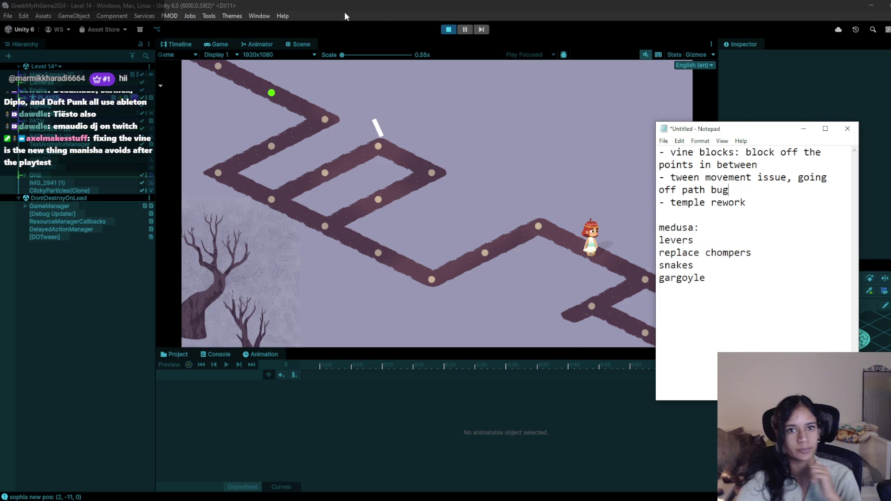
click(37, 31)
key(ctrl+p)
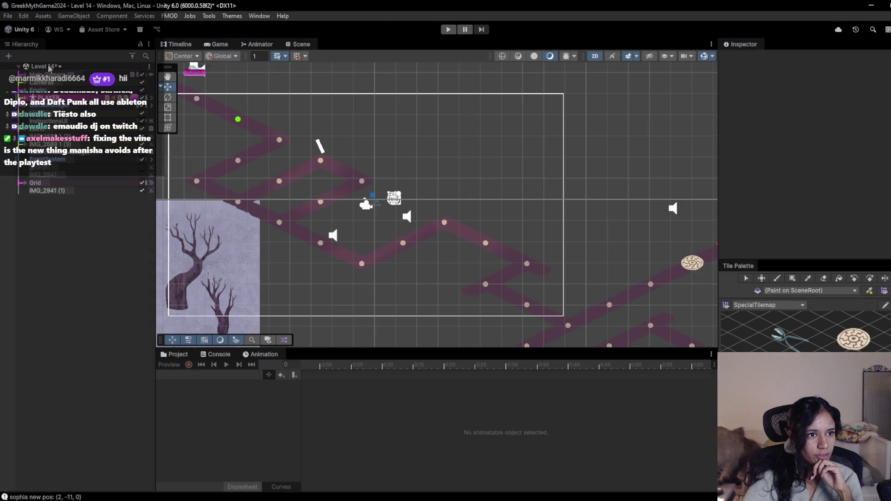
- Open the Level 10 scene past the save prompt and pan around the forest level
click(44, 66)
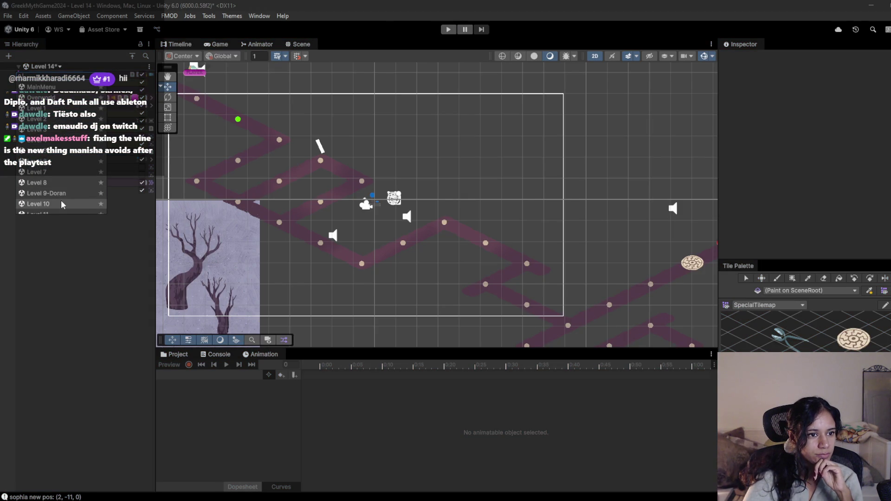
click(60, 204)
click(466, 277)
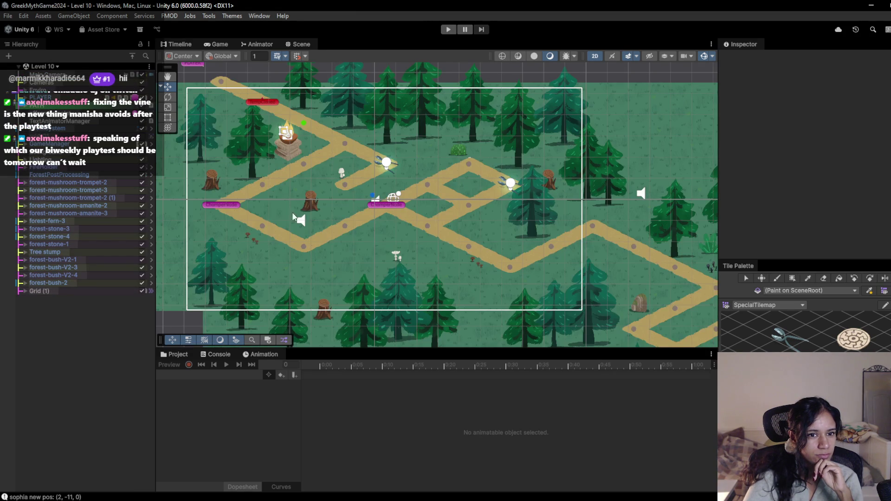
key(Down)
key(Right)
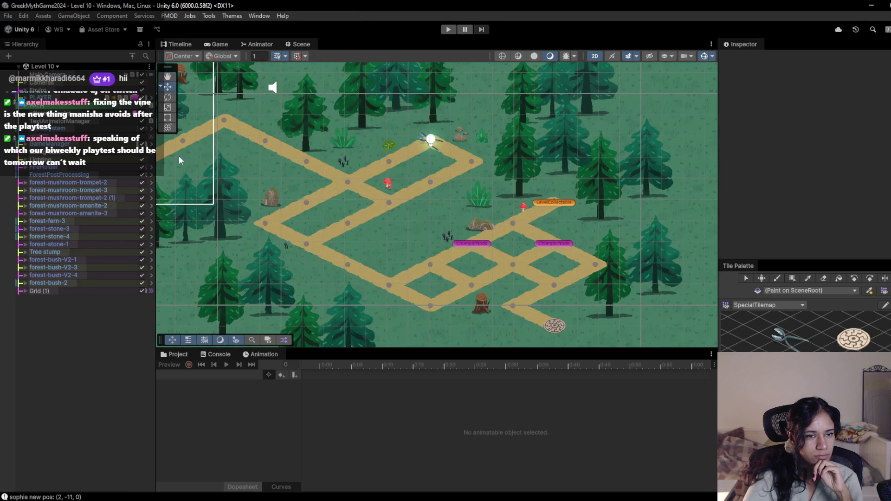
click(42, 67)
click(88, 199)
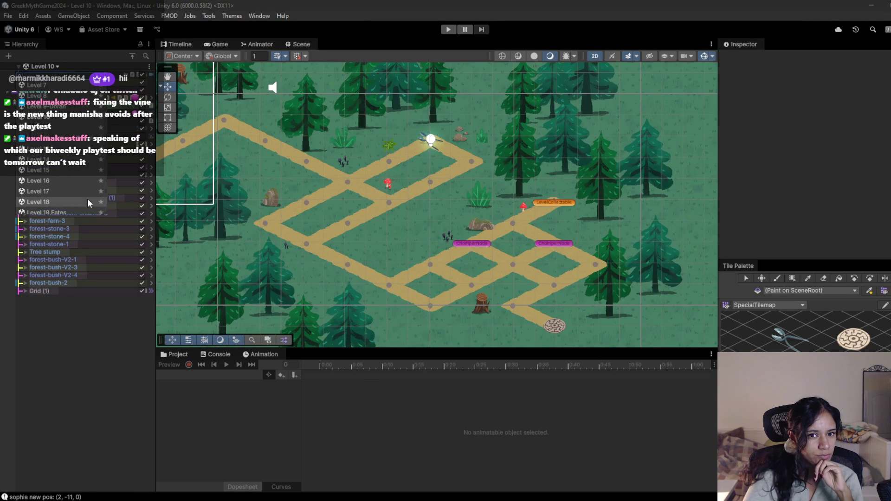
mouse_move(261, 162)
mouse_down()
mouse_move(604, 284)
mouse_move(387, 202)
mouse_up()
drag(493, 232, 367, 185)
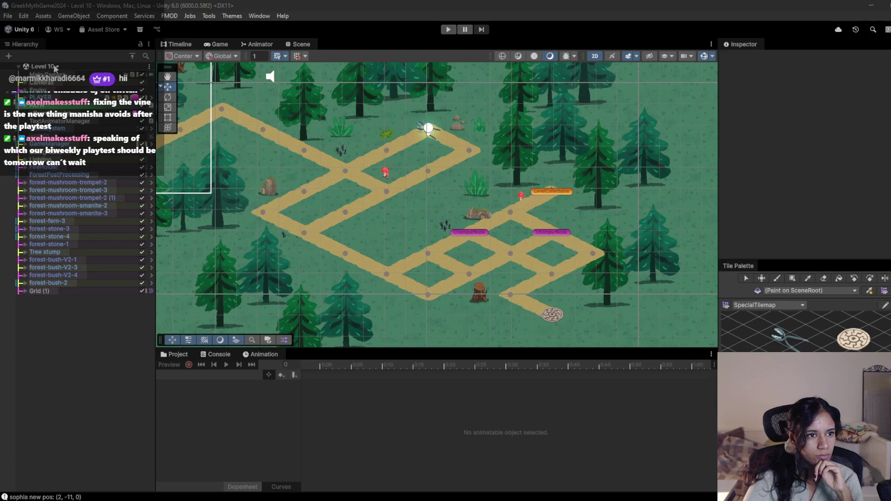
- Load the Level 14 scene and start play mode
click(42, 67)
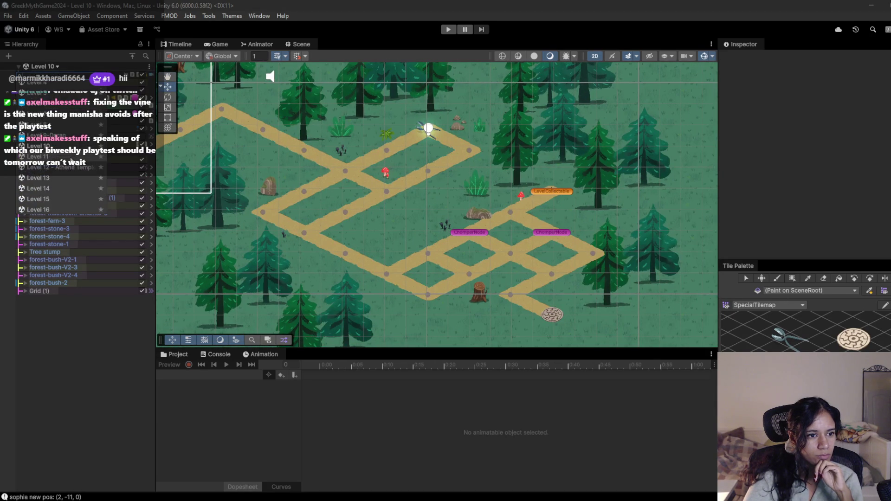
click(50, 188)
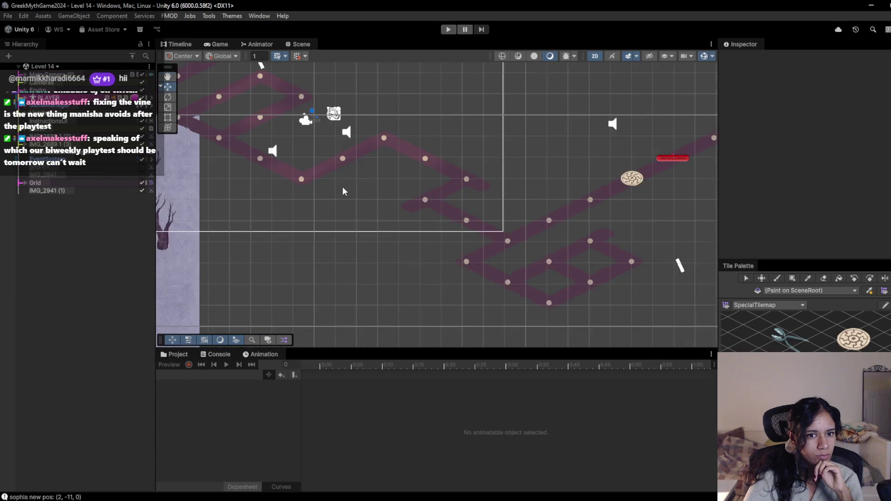
click(451, 32)
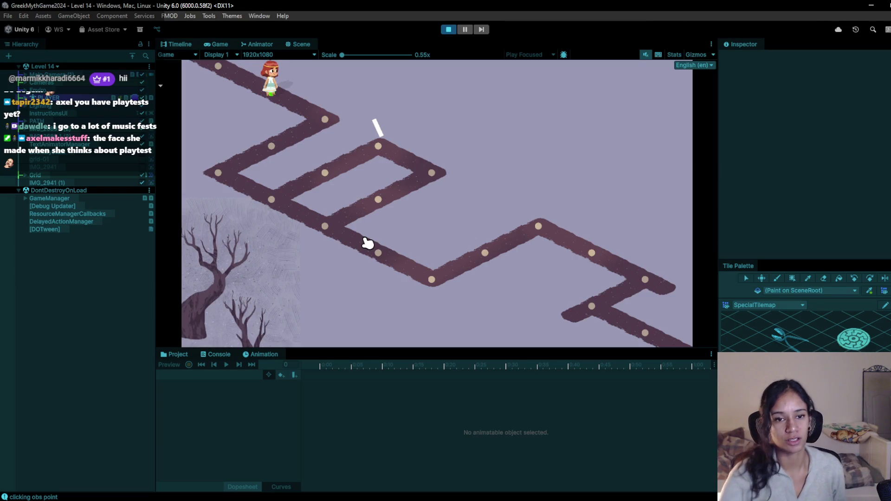
- Walk the character across two path nodes to (-4, 4, 0), then stop play mode
click(431, 278)
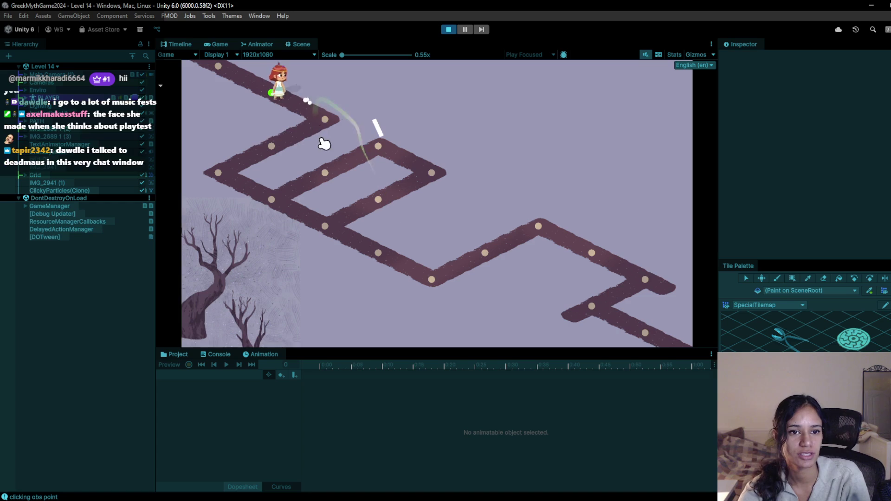
click(227, 171)
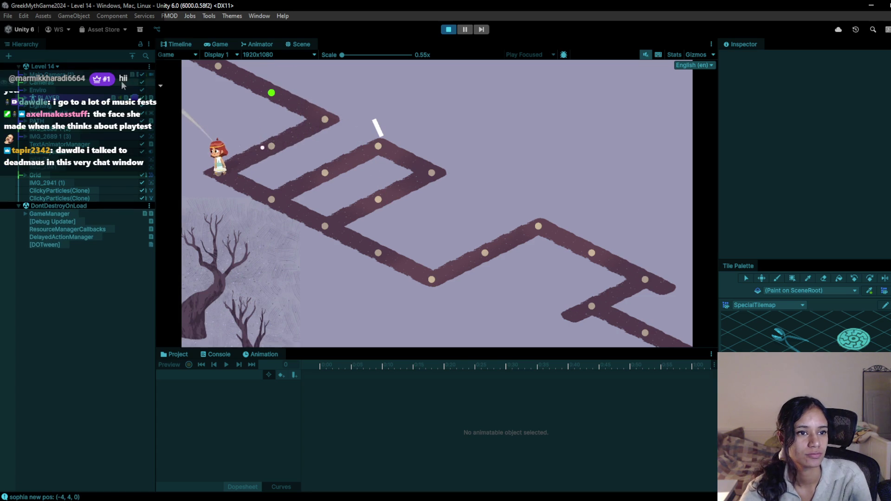
click(448, 30)
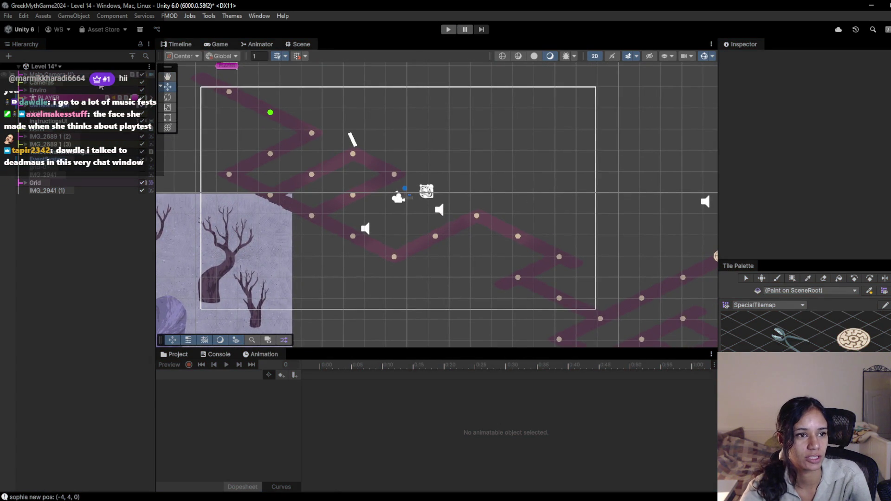
click(308, 485)
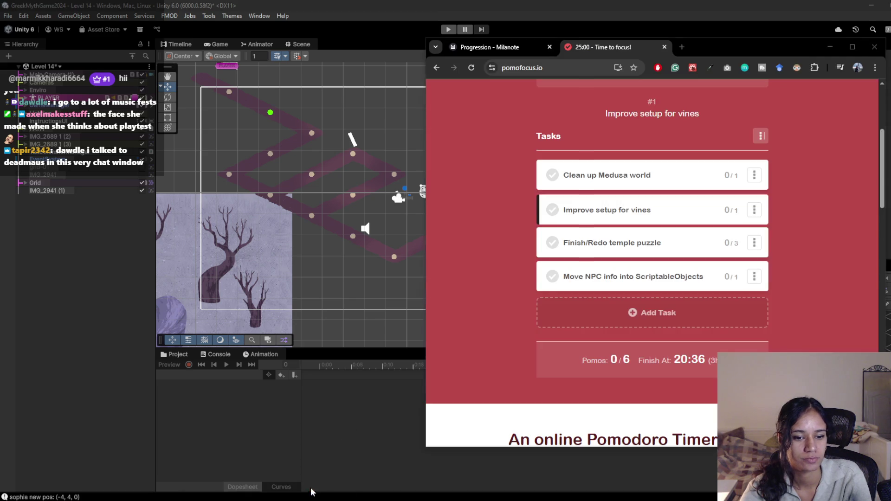
click(830, 47)
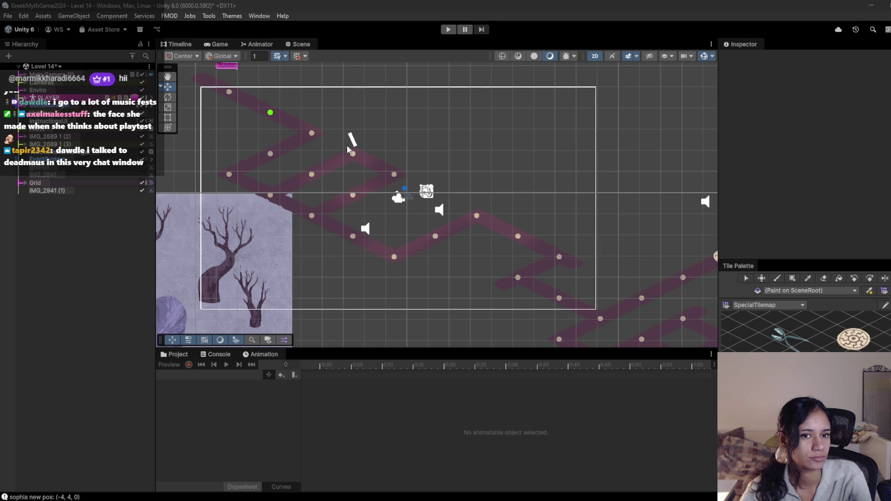
scroll(436, 204, down, 2)
scroll(436, 204, up, 2)
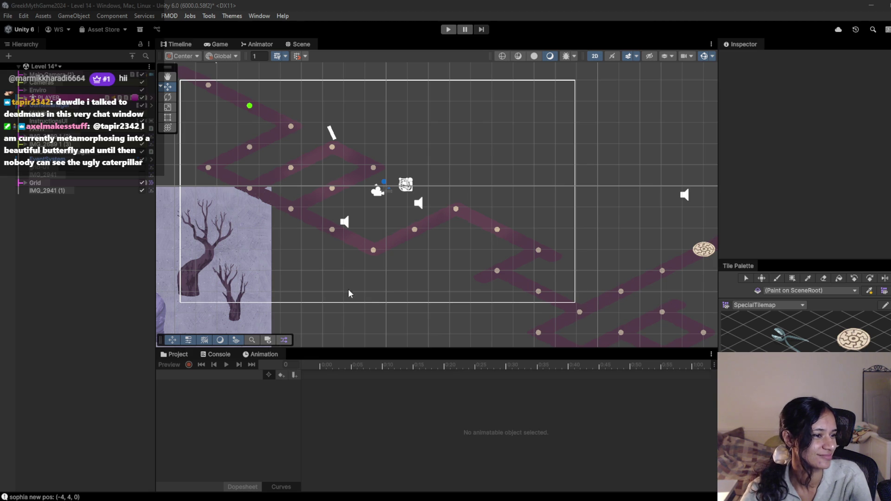
drag(376, 181, 381, 186)
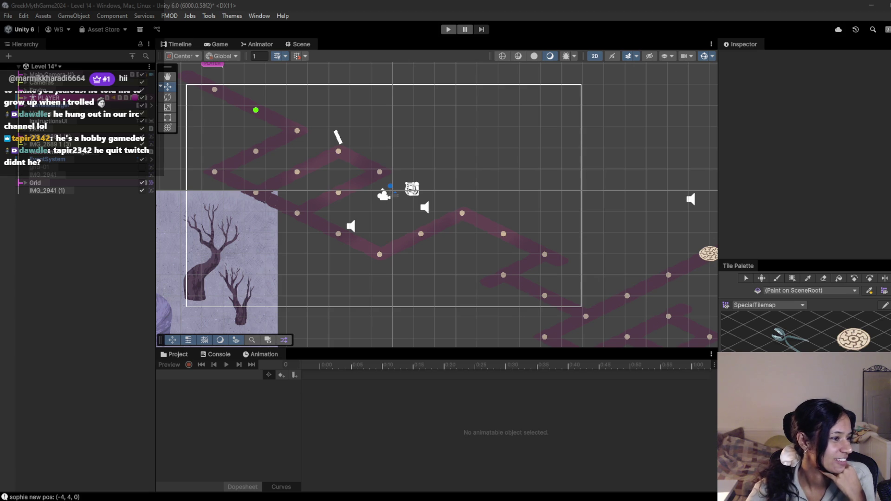
mouse_move(391, 272)
mouse_down()
mouse_move(452, 296)
mouse_move(421, 269)
mouse_move(405, 270)
mouse_up()
- Zoom the Scene view, then open the Level 14 scene dropdown and scroll through the level list
scroll(405, 270, down, 3)
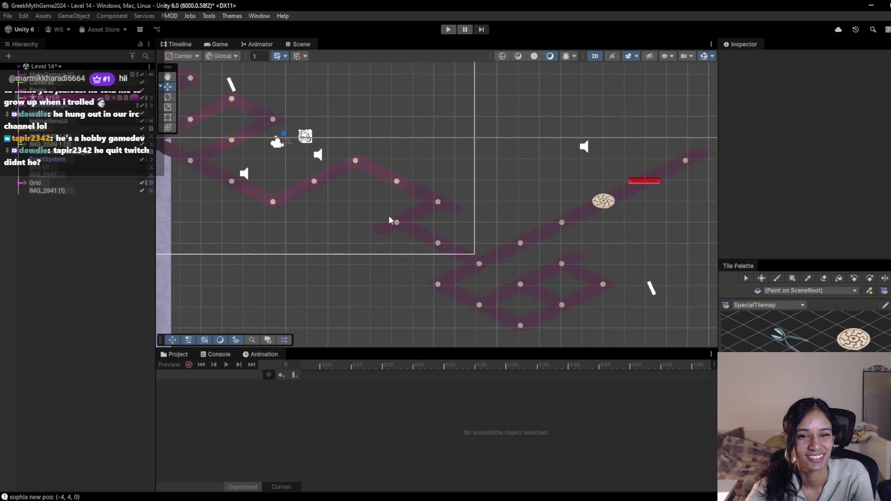
scroll(388, 215, up, 3)
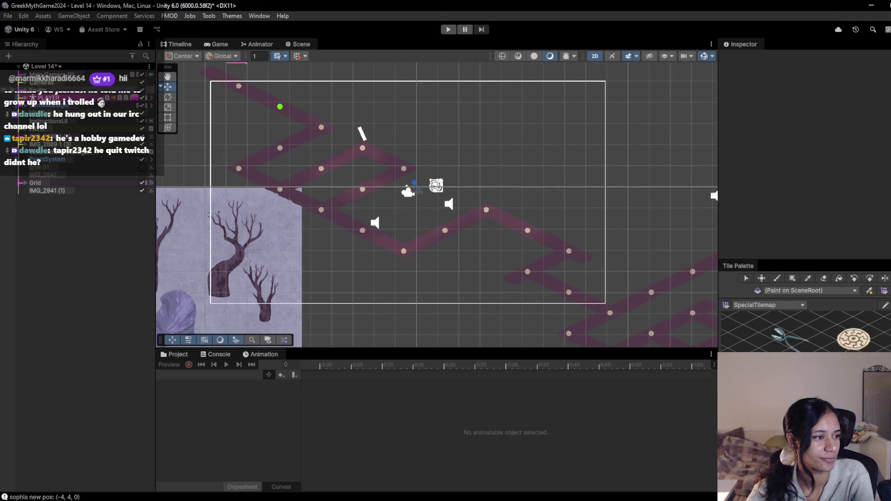
click(44, 67)
scroll(67, 169, down, 2)
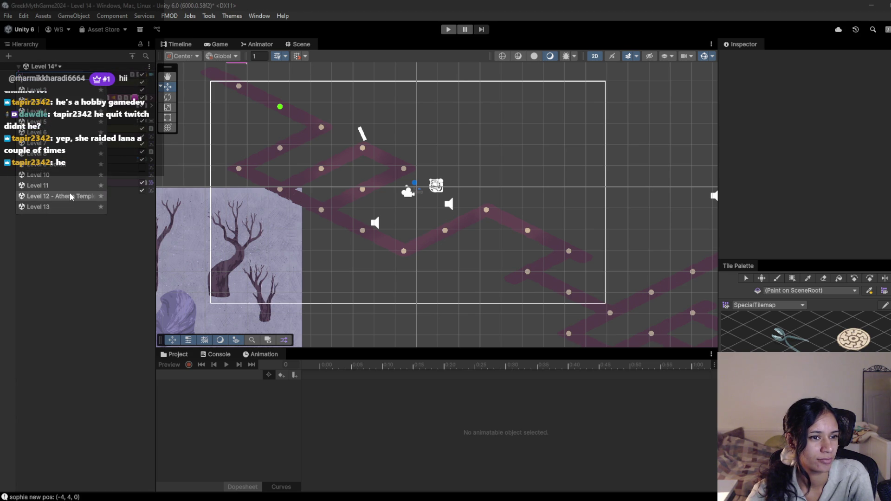
scroll(71, 197, down, 2)
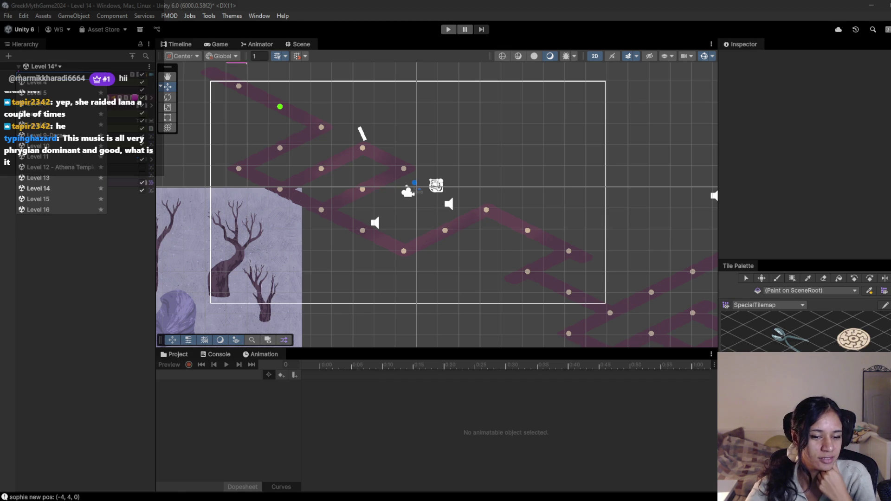
mouse_move(254, 486)
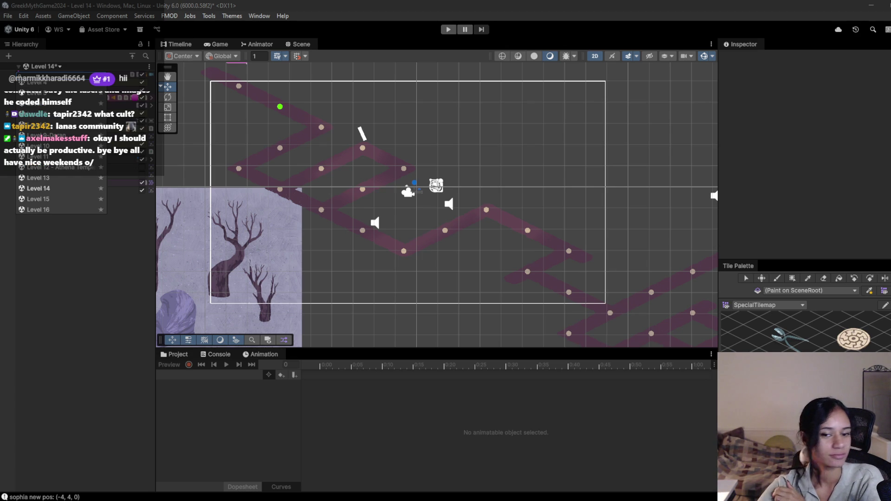
- Pick Level 15 from the scene list and confirm the unsaved-changes prompt to load it
scroll(70, 177, down, 2)
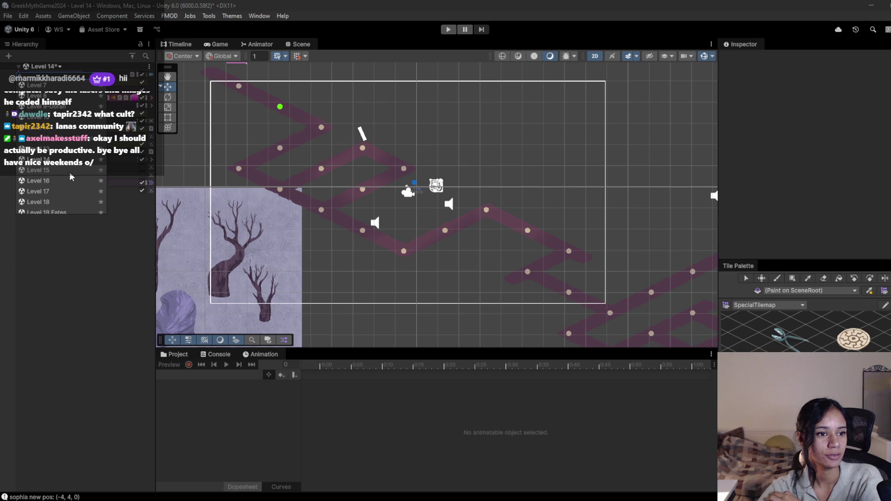
click(58, 170)
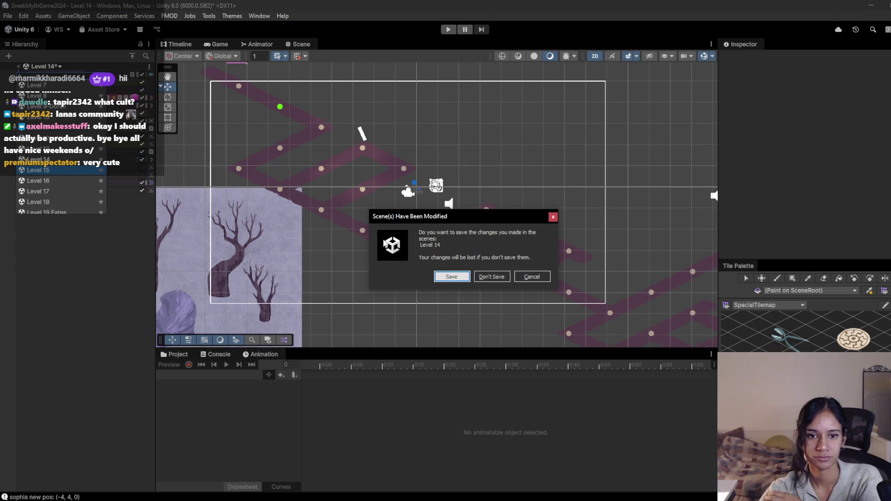
click(451, 277)
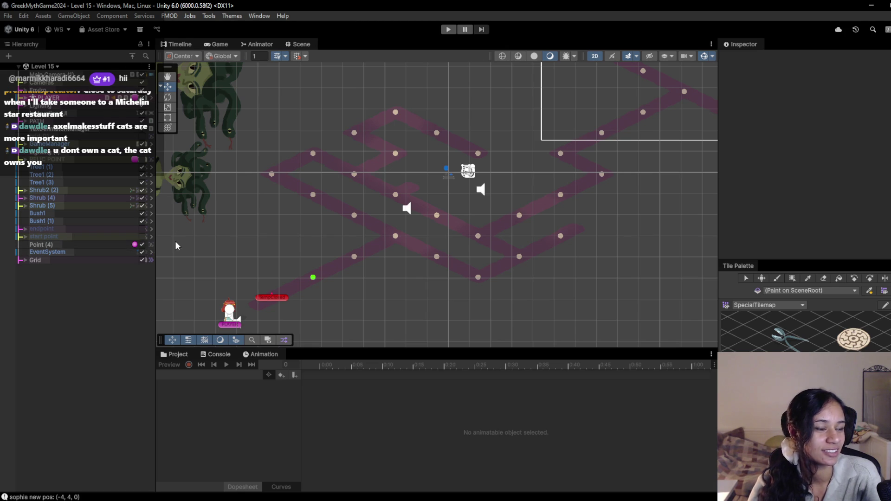
scroll(318, 243, up, 1)
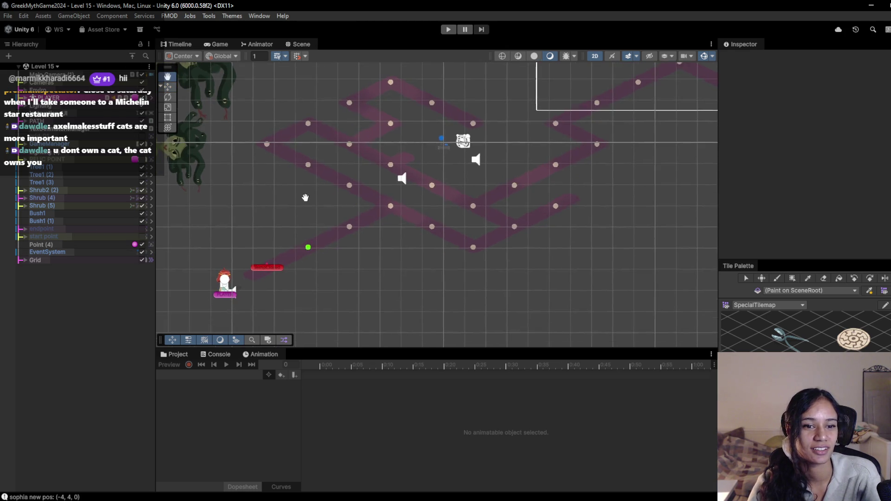
scroll(311, 231, up, 2)
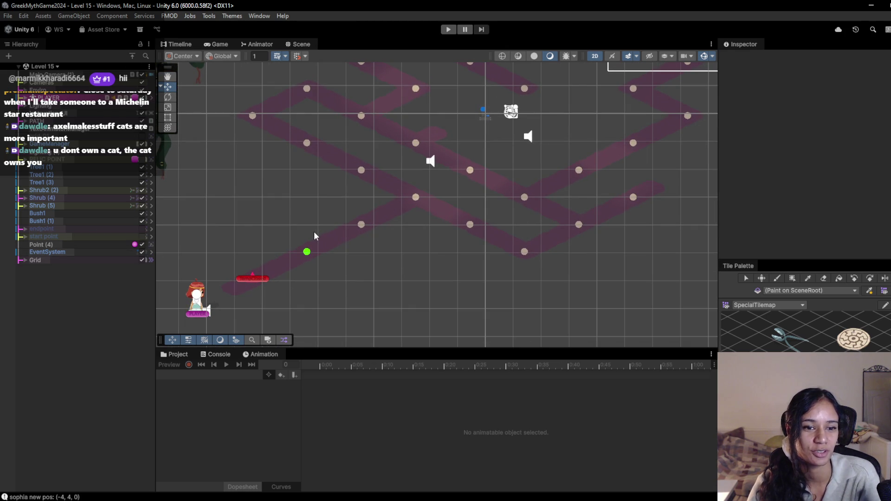
scroll(389, 260, down, 1)
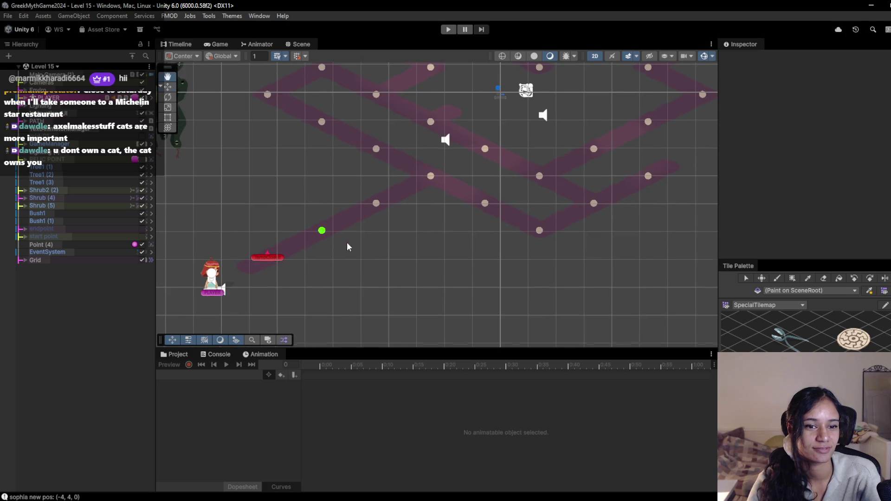
scroll(779, 347, up, 2)
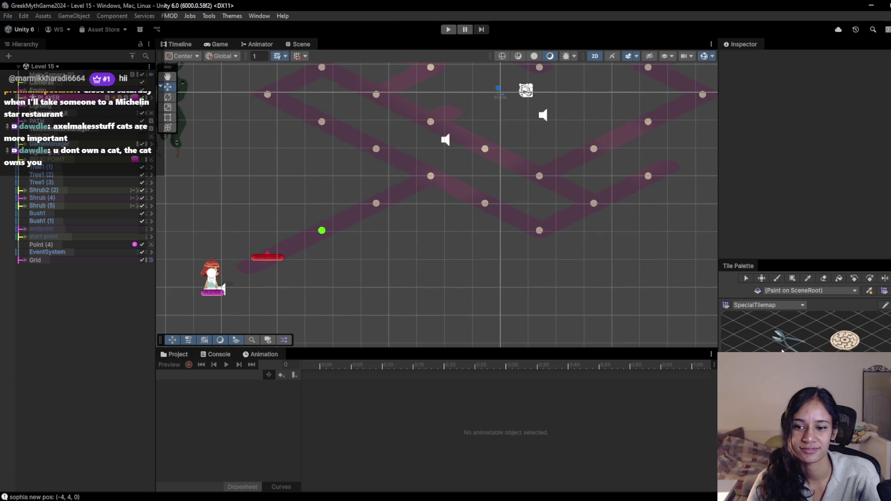
scroll(806, 331, up, 2)
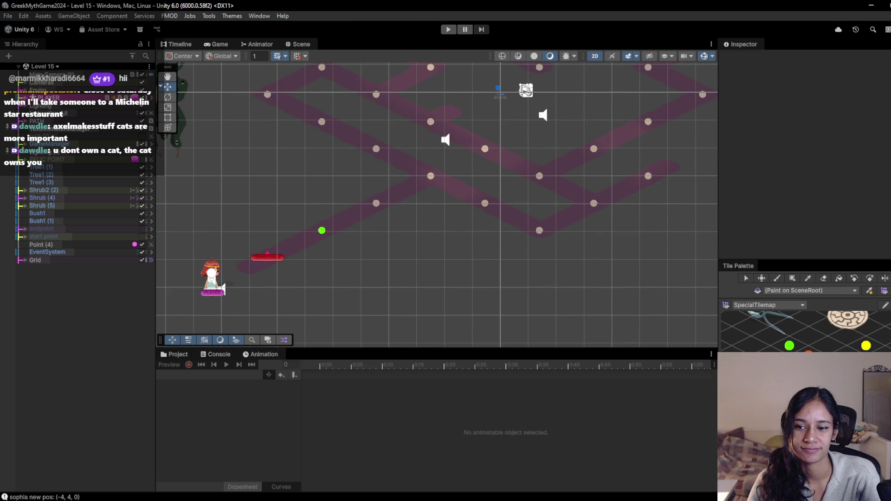
scroll(821, 334, down, 2)
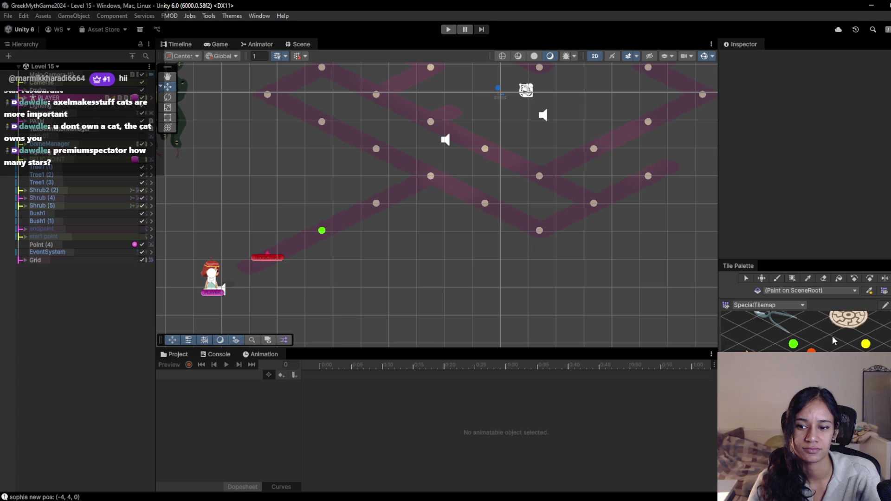
drag(358, 212, 361, 231)
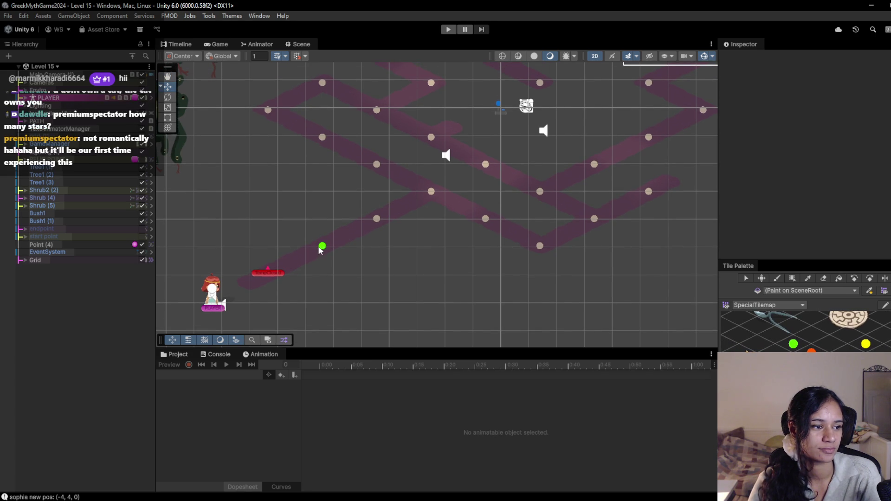
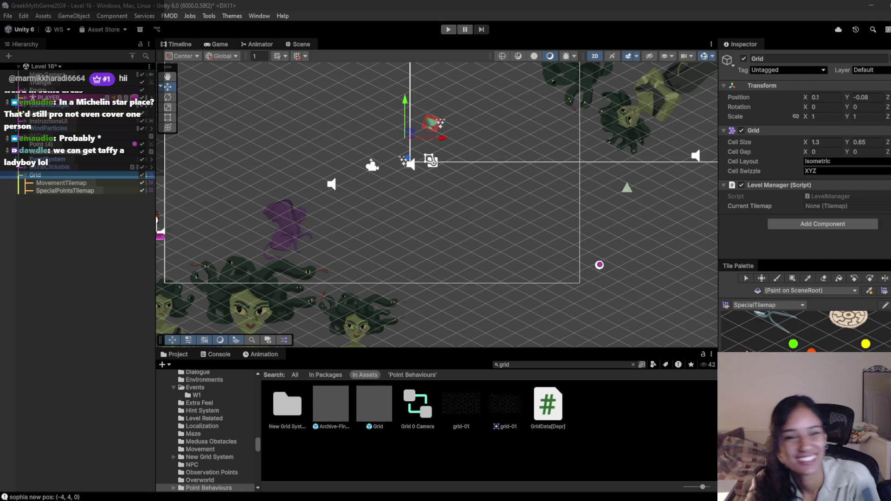
- Target MovementTilemap, load the MedusaTiles palette, and switch to the Paint Brush
click(73, 183)
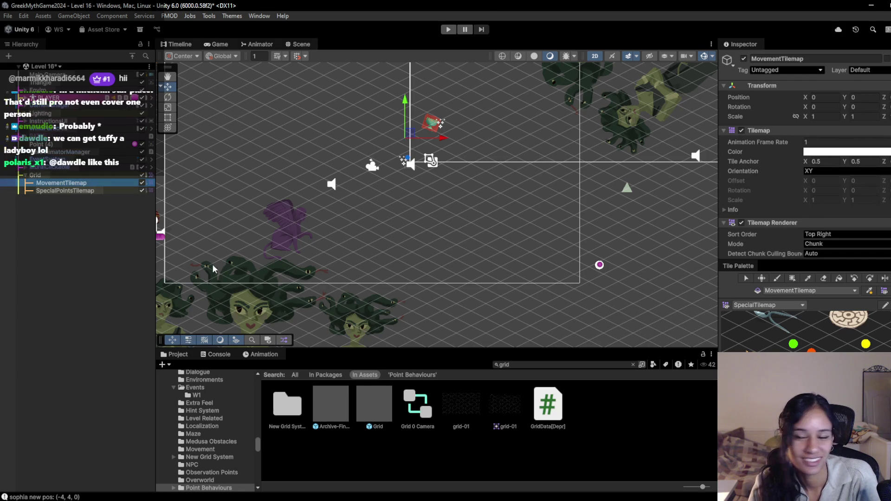
click(793, 308)
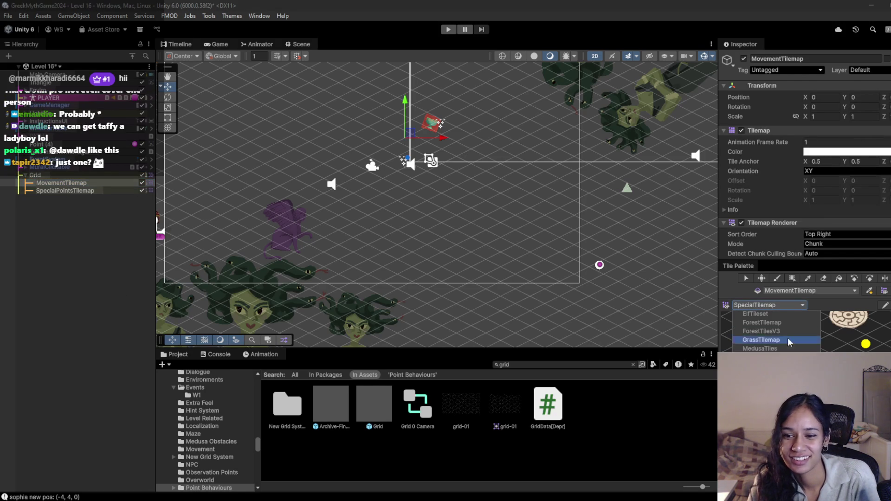
click(778, 343)
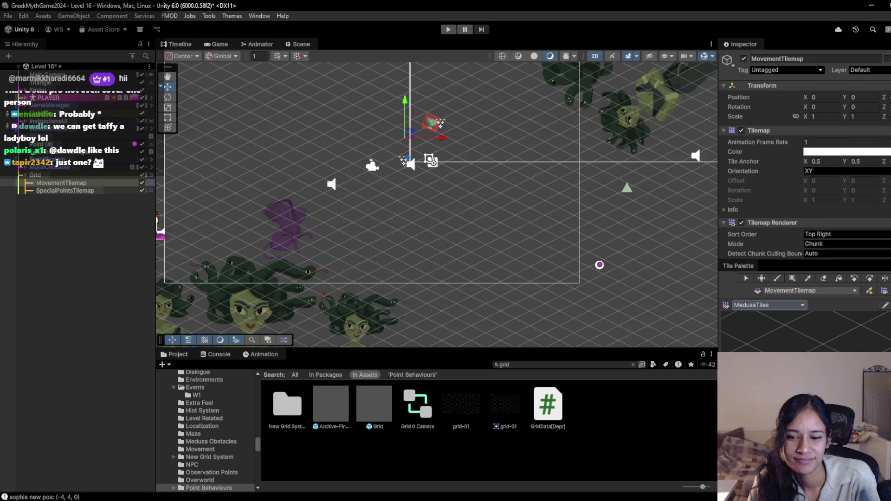
key(b)
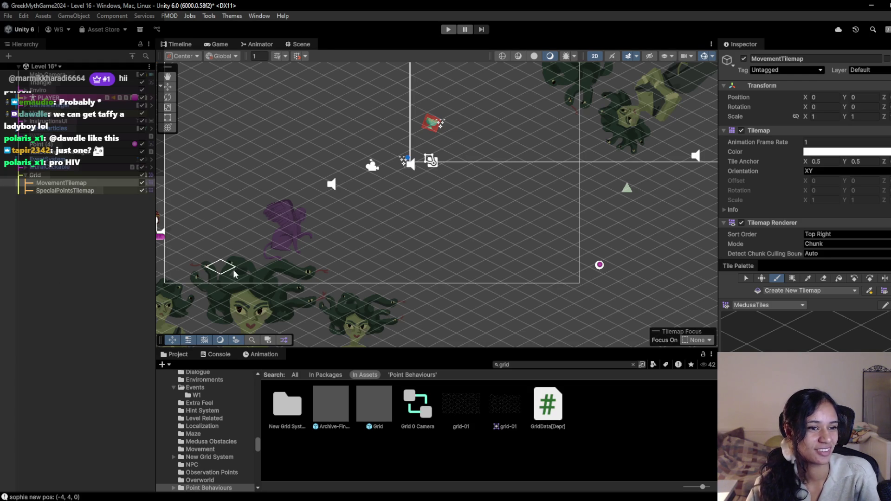
drag(258, 260, 334, 246)
key(Right)
key(Up)
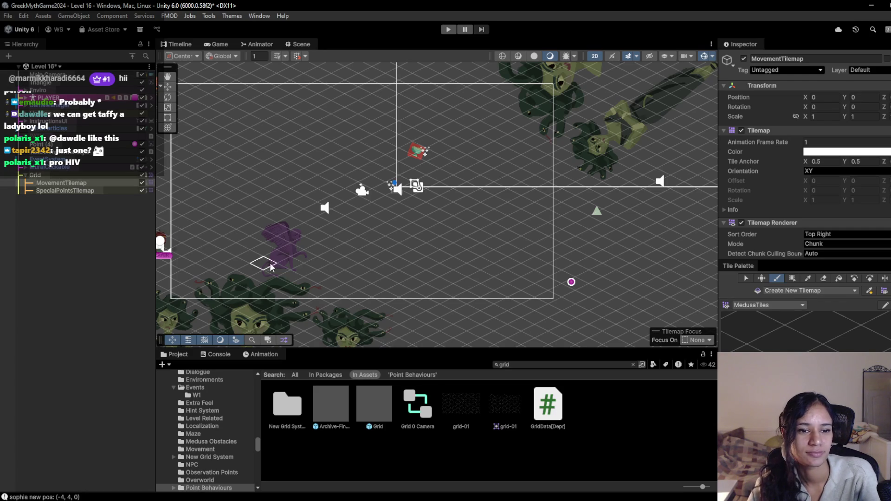
click(331, 268)
mouse_move(331, 265)
mouse_down()
mouse_move(260, 297)
mouse_move(284, 290)
mouse_move(255, 309)
mouse_up()
drag(358, 267, 364, 260)
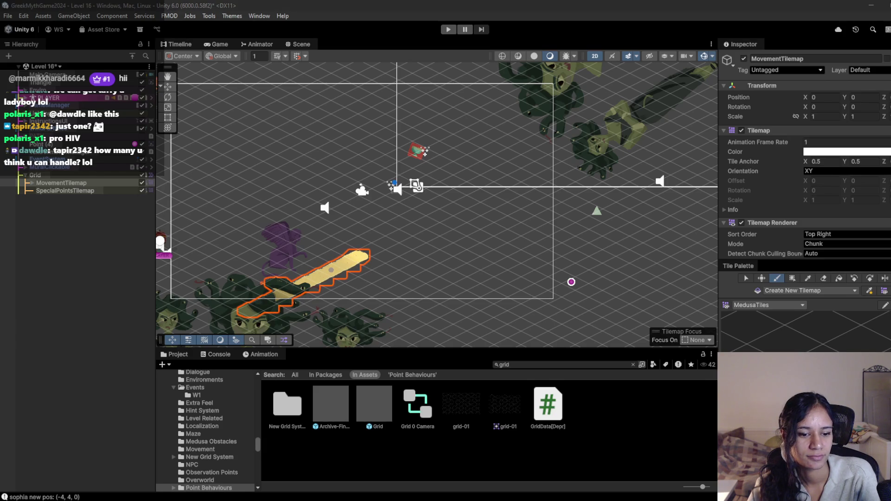
mouse_move(322, 492)
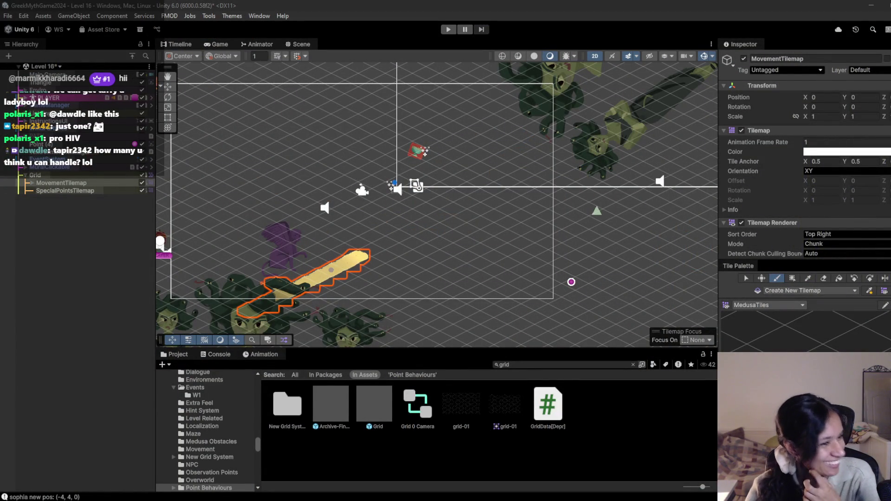
click(373, 251)
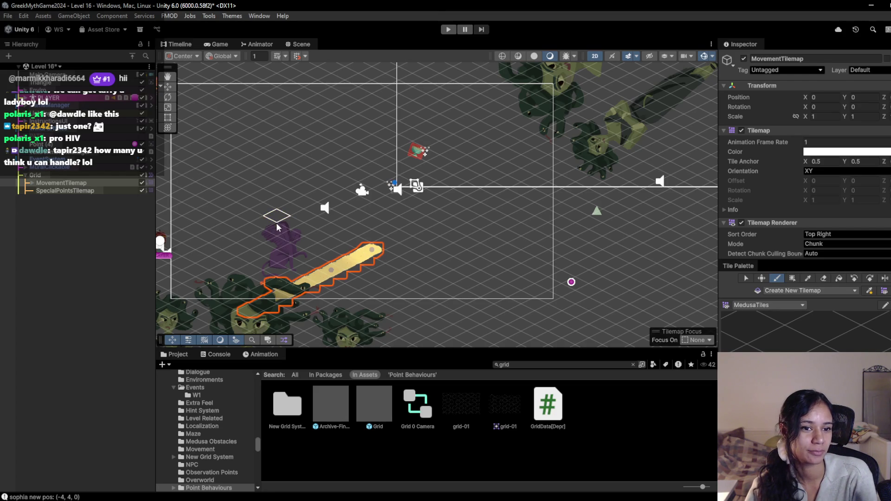
click(823, 278)
mouse_move(378, 251)
mouse_down()
mouse_move(251, 313)
mouse_move(297, 284)
mouse_move(278, 284)
mouse_up()
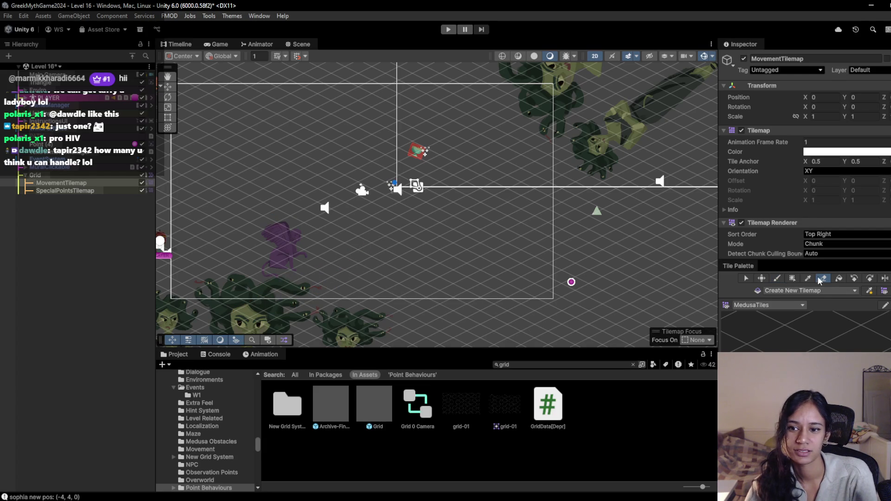
- Paint the winding path in four brush strokes, then erase the tiles inside its loop
click(777, 277)
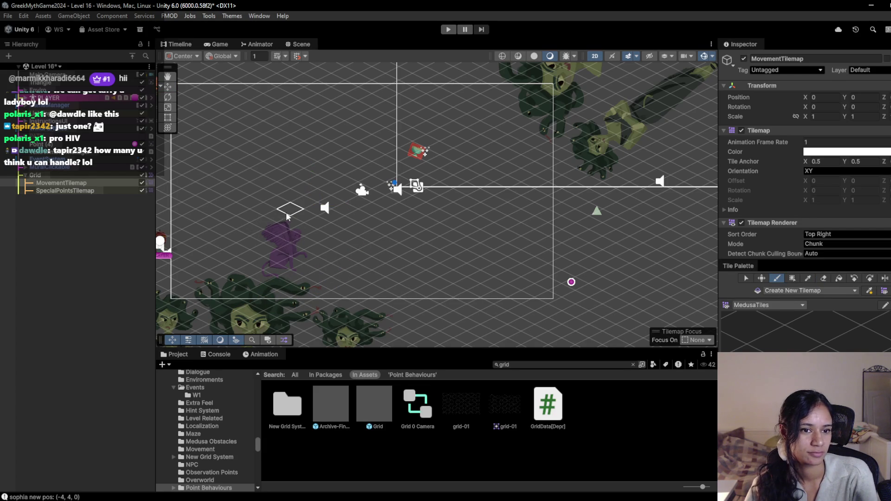
mouse_move(294, 213)
mouse_down()
mouse_move(204, 243)
mouse_move(222, 246)
mouse_move(159, 281)
mouse_up()
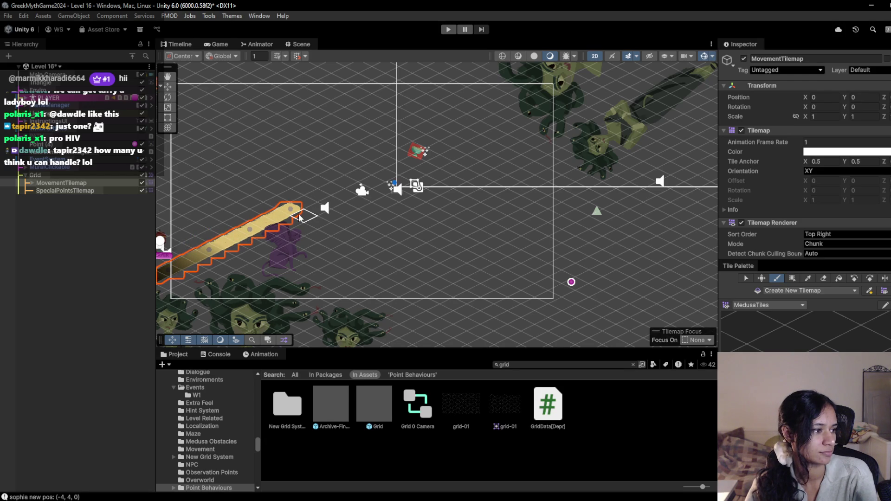
mouse_move(300, 217)
mouse_down()
mouse_move(408, 271)
mouse_move(497, 230)
mouse_move(379, 172)
mouse_up()
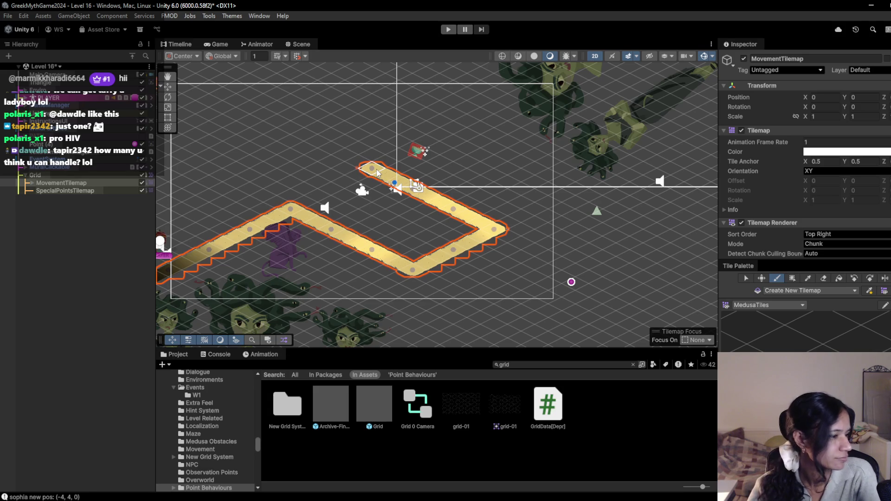
mouse_move(408, 240)
mouse_down()
mouse_move(392, 242)
mouse_move(420, 232)
mouse_move(330, 189)
mouse_move(347, 180)
mouse_up()
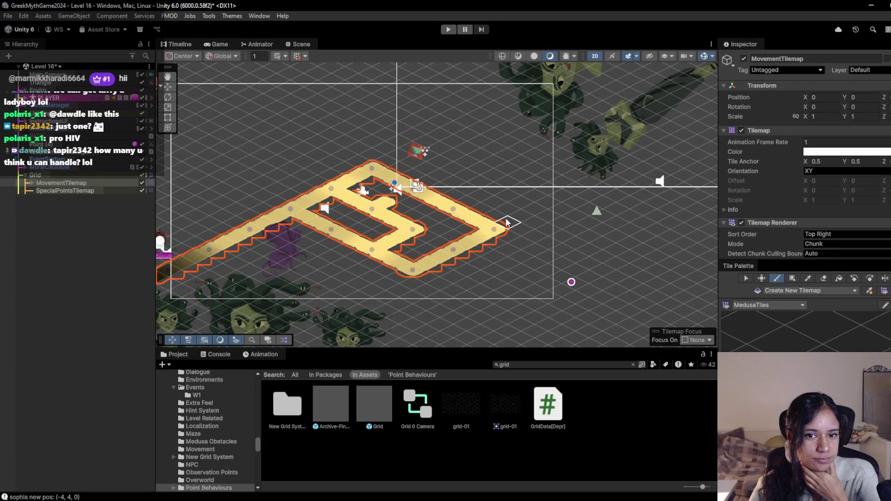
mouse_move(467, 205)
mouse_down()
mouse_move(511, 187)
mouse_move(562, 223)
mouse_up()
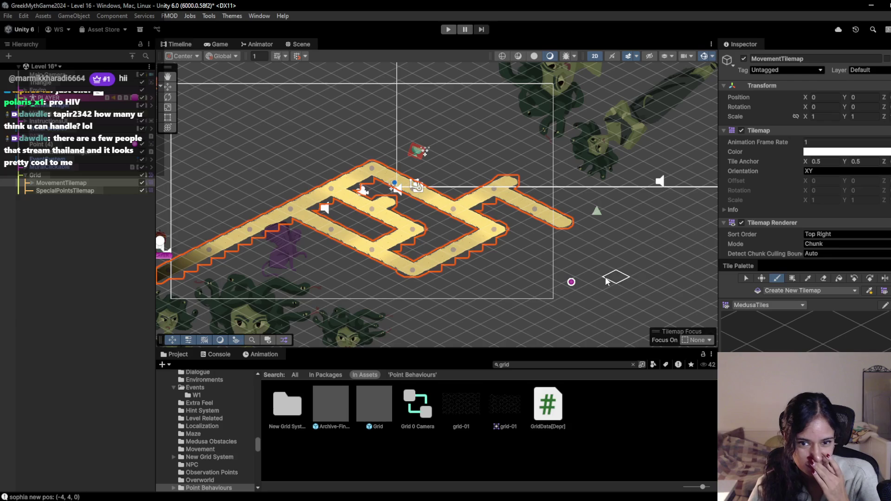
click(824, 278)
mouse_move(359, 232)
mouse_down()
mouse_move(413, 244)
mouse_move(371, 204)
mouse_move(348, 199)
mouse_up()
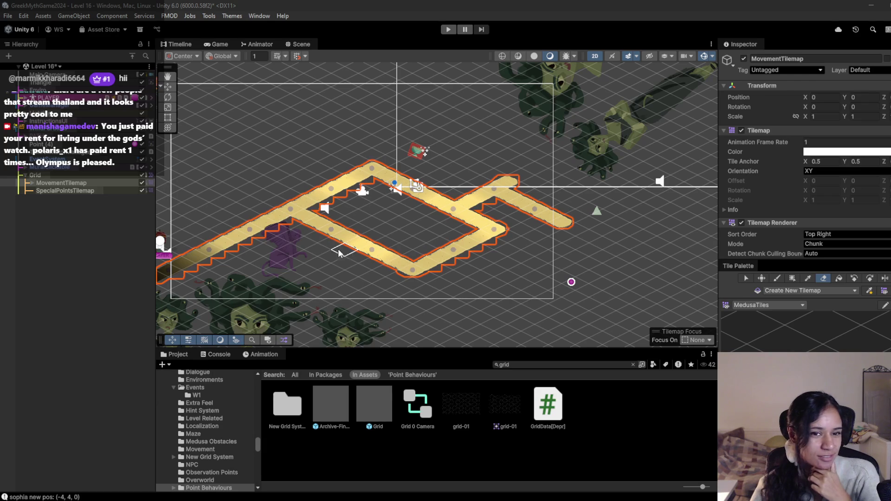
key(b)
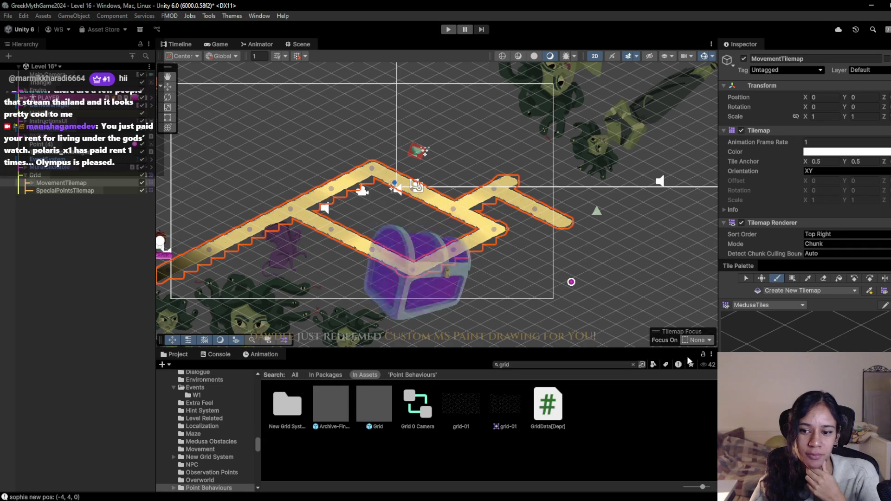
drag(409, 260, 449, 286)
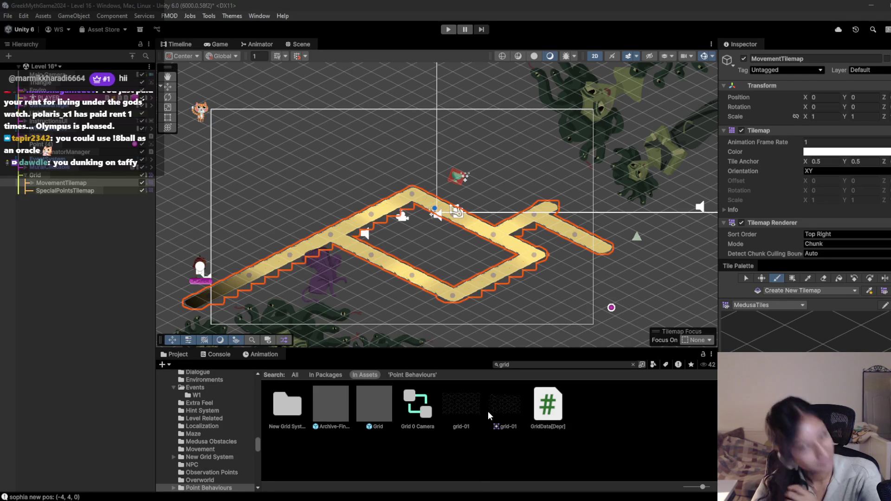
mouse_move(376, 500)
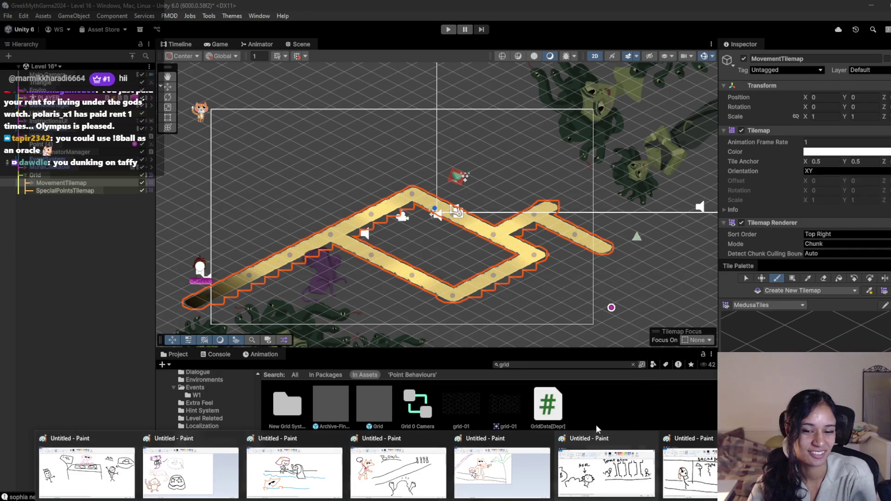
click(574, 472)
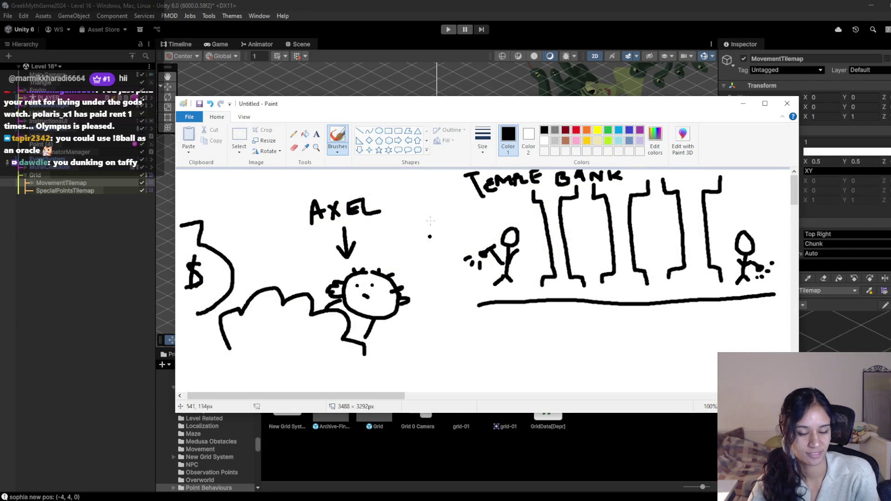
- Minimize the Temple Bank drawing and launch a new blank Paint window, moved into place
key(super+Down)
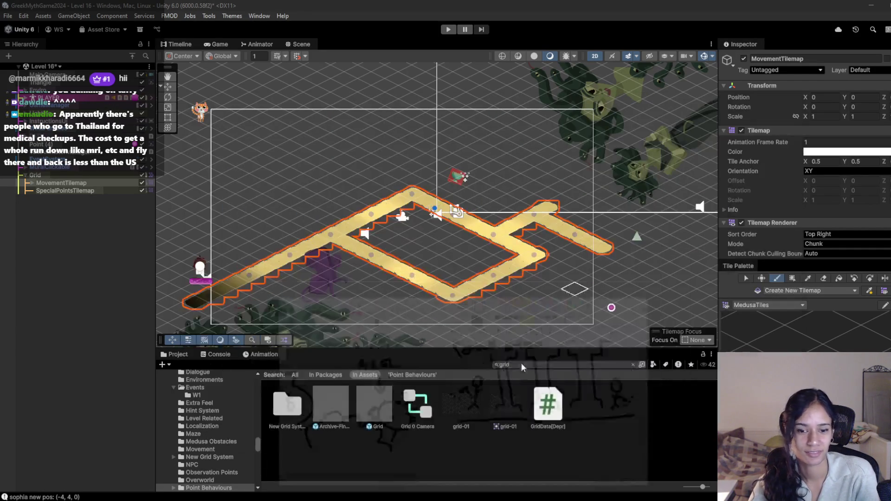
right_click(408, 478)
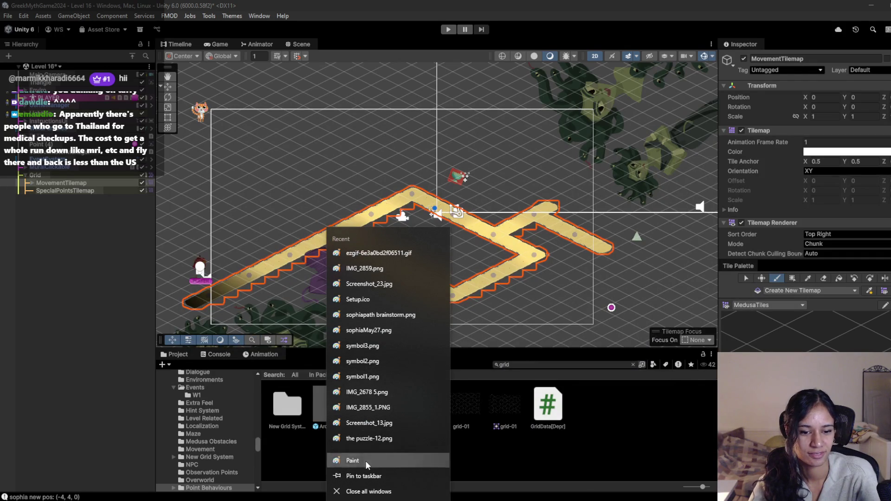
click(390, 461)
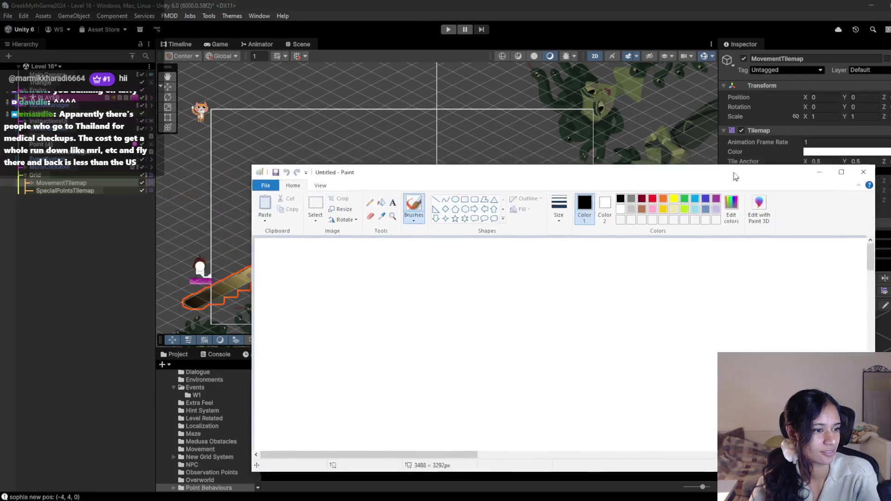
mouse_move(736, 174)
mouse_down()
mouse_move(746, 135)
mouse_move(722, 140)
mouse_up()
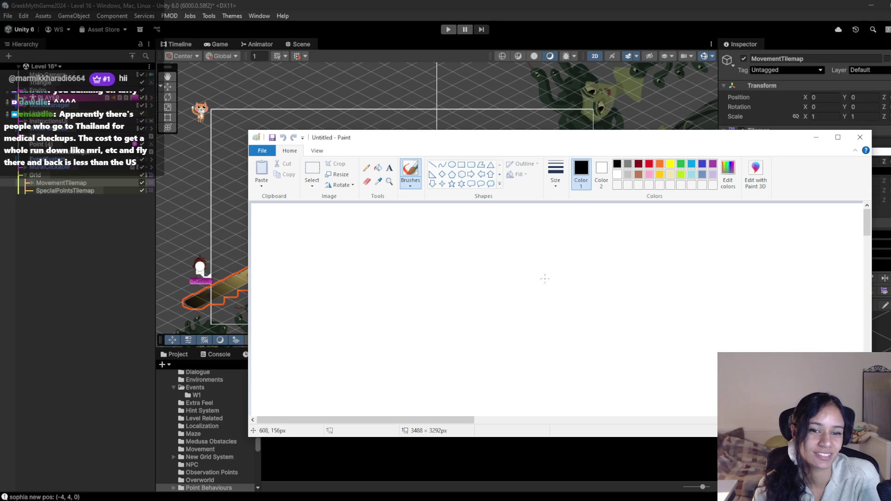
- With the thickest brush size, draw the helmet and its pole
click(556, 175)
click(590, 264)
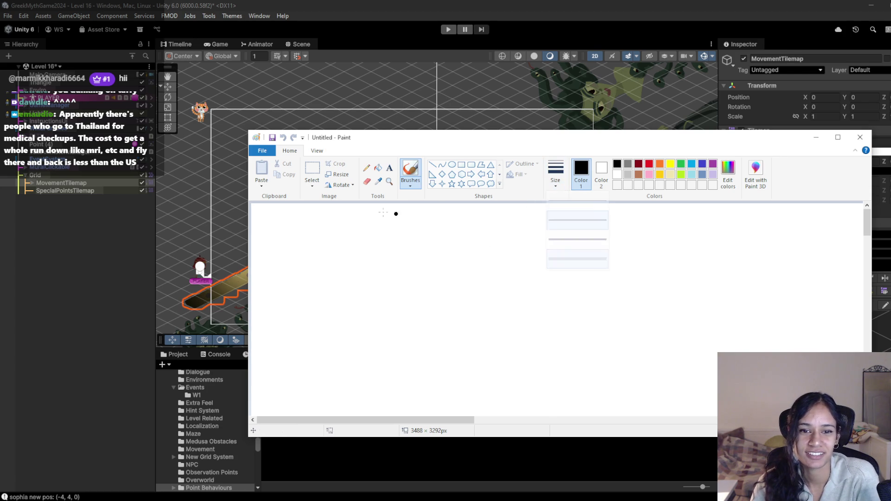
mouse_move(314, 271)
mouse_down()
mouse_move(363, 221)
mouse_move(418, 239)
mouse_move(423, 250)
mouse_up()
mouse_move(329, 294)
mouse_down()
mouse_move(431, 261)
mouse_move(394, 293)
mouse_move(381, 268)
mouse_move(371, 320)
mouse_up()
drag(383, 288, 384, 322)
scroll(392, 302, down, 1)
drag(378, 271, 382, 371)
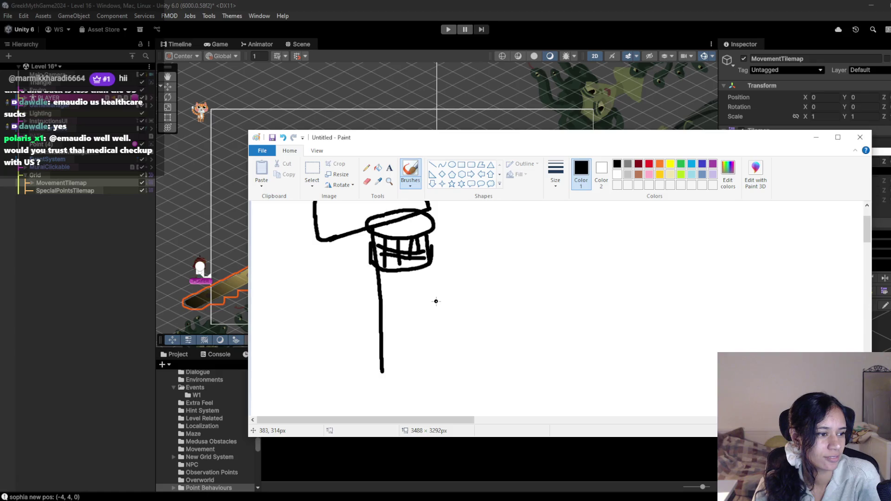
scroll(436, 301, up, 1)
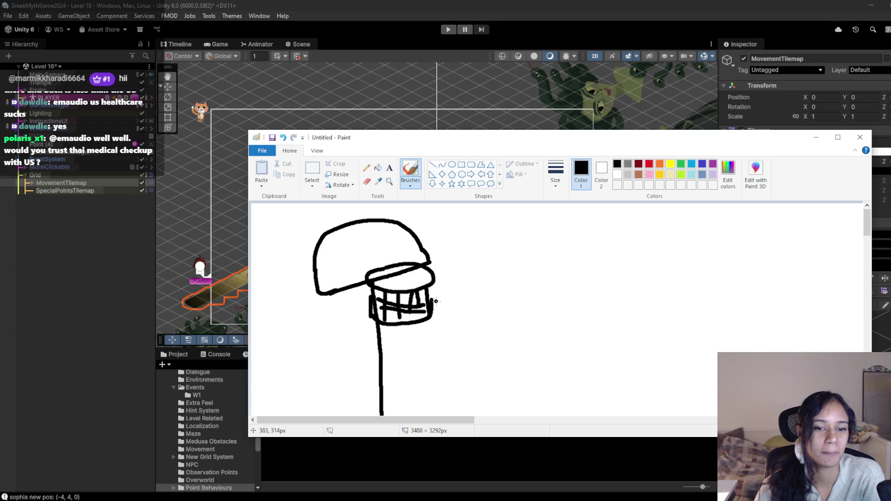
mouse_move(430, 281)
mouse_down()
mouse_move(443, 286)
mouse_move(413, 290)
mouse_move(436, 293)
mouse_move(445, 310)
mouse_up()
mouse_move(436, 278)
mouse_down()
mouse_move(454, 291)
mouse_move(459, 283)
mouse_move(478, 306)
mouse_move(470, 273)
mouse_up()
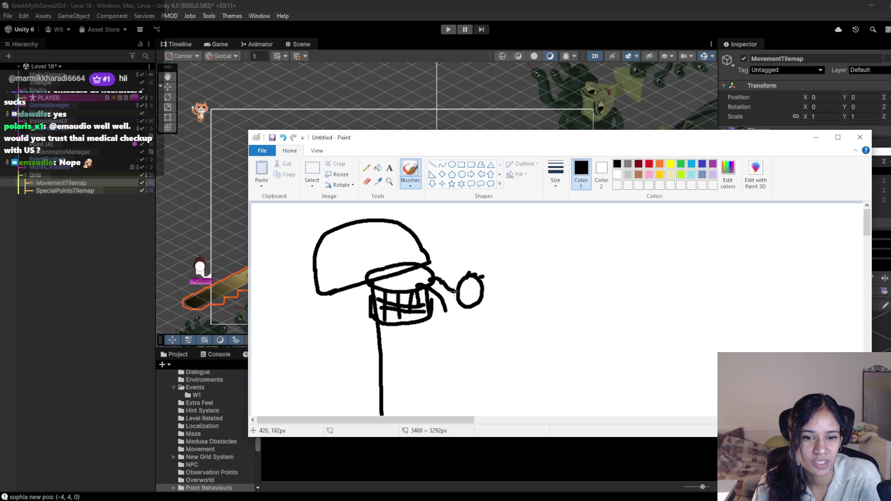
- Draw the long-haired stick figure with its arm, body and face
mouse_move(447, 311)
mouse_down()
mouse_move(463, 308)
mouse_move(466, 361)
mouse_up()
drag(469, 275, 493, 317)
drag(477, 281, 484, 318)
drag(462, 297, 472, 292)
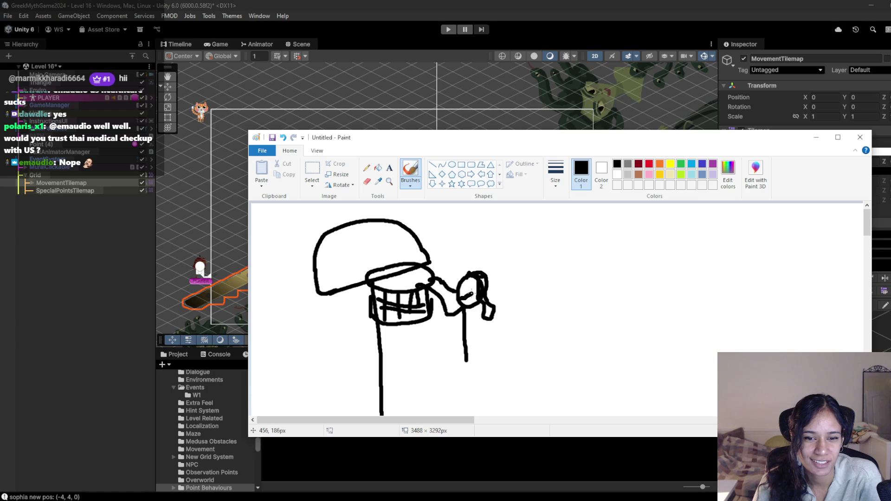
scroll(474, 352, down, 2)
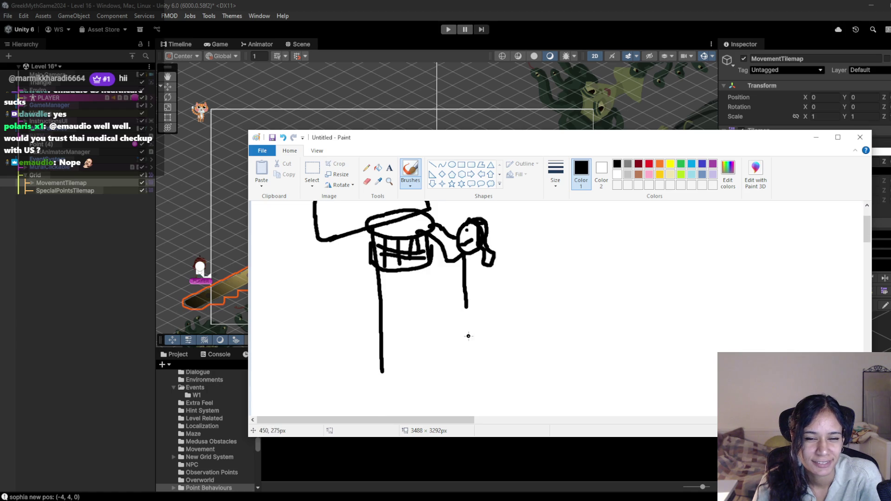
mouse_move(466, 309)
mouse_down()
mouse_move(457, 326)
mouse_move(482, 327)
mouse_up()
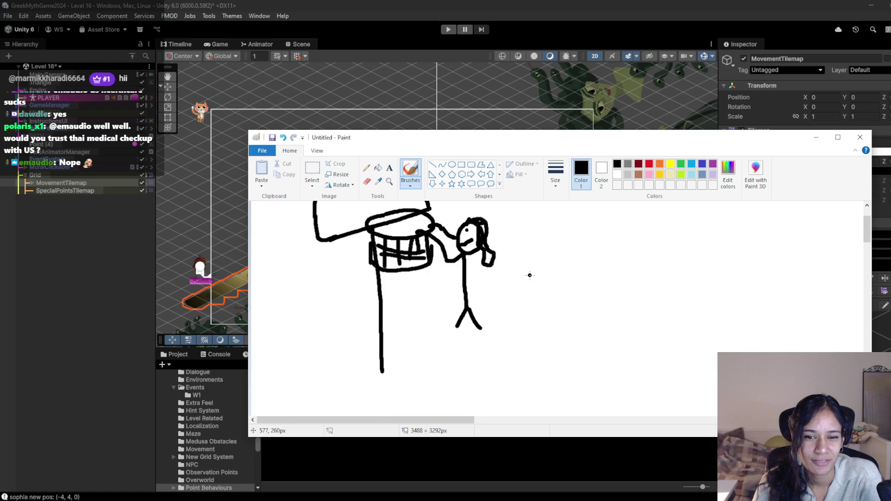
- Draw the sign character with arm and legs, and write UTH above it
mouse_move(525, 276)
mouse_down()
mouse_move(590, 272)
mouse_move(591, 304)
mouse_move(505, 304)
mouse_move(513, 270)
mouse_move(529, 277)
mouse_move(547, 338)
mouse_move(567, 317)
mouse_up()
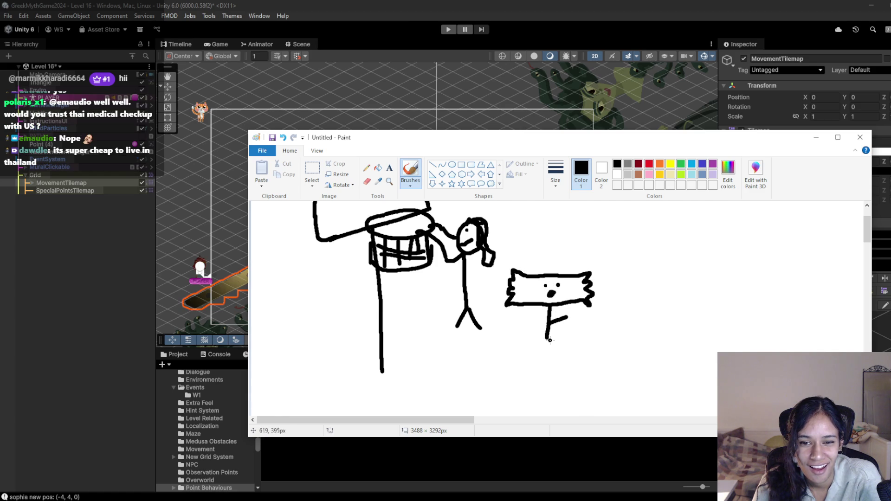
mouse_move(538, 318)
mouse_down()
mouse_move(549, 323)
mouse_move(542, 355)
mouse_move(558, 358)
mouse_up()
mouse_move(575, 254)
mouse_down()
mouse_move(580, 263)
mouse_move(586, 245)
mouse_move(590, 261)
mouse_move(600, 248)
mouse_move(607, 256)
mouse_up()
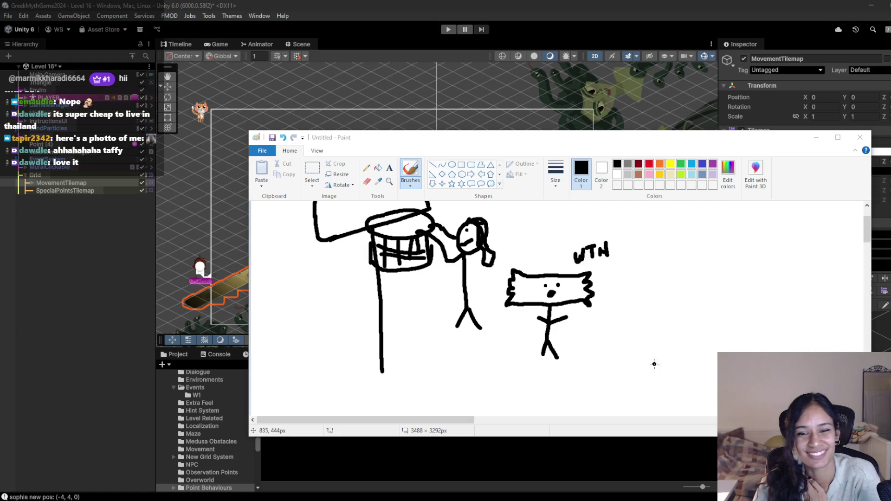
- Add short lines on both sides of the sign character's face
scroll(634, 336, up, 2)
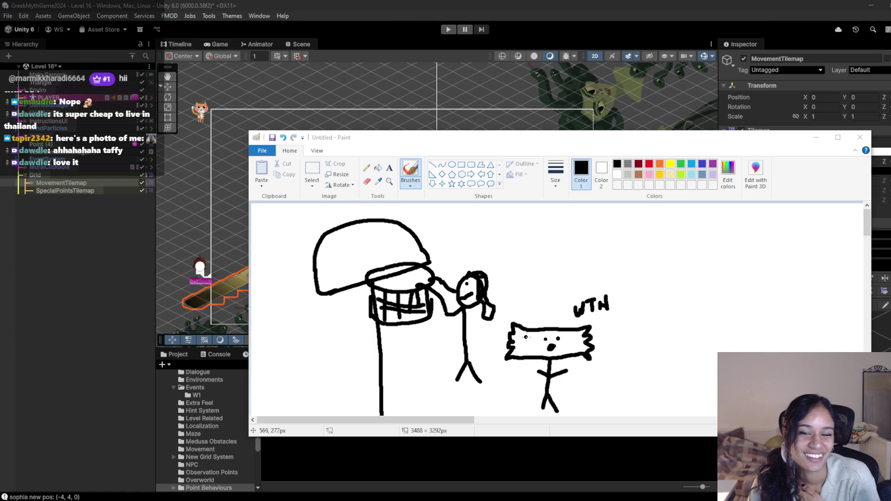
drag(526, 338, 525, 351)
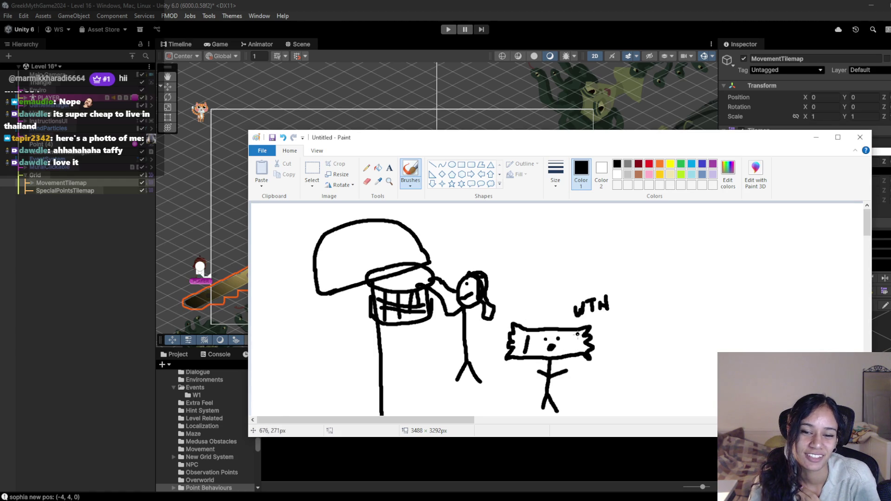
drag(577, 337, 577, 351)
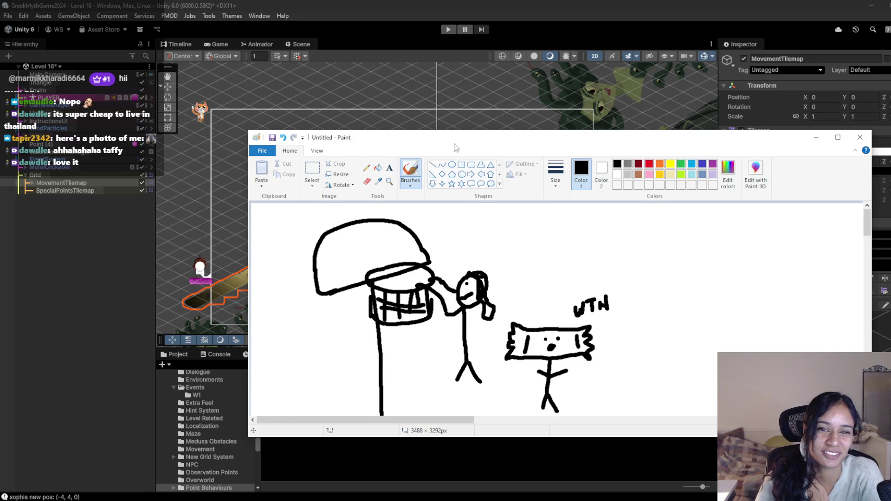
drag(469, 142, 456, 135)
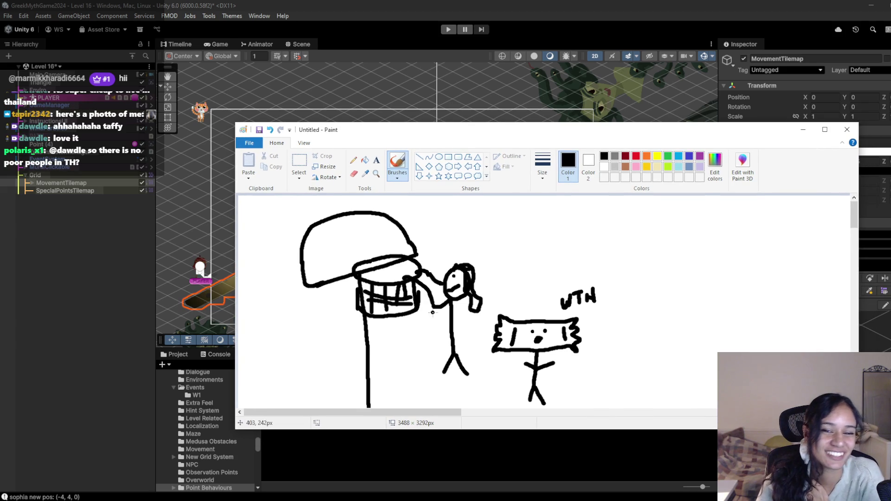
- Draw a ball under the helmet and a square inside its dome, then minimize Paint
mouse_move(396, 326)
mouse_down()
mouse_move(383, 351)
mouse_move(409, 343)
mouse_move(394, 325)
mouse_move(400, 355)
mouse_move(387, 343)
mouse_move(390, 354)
mouse_up()
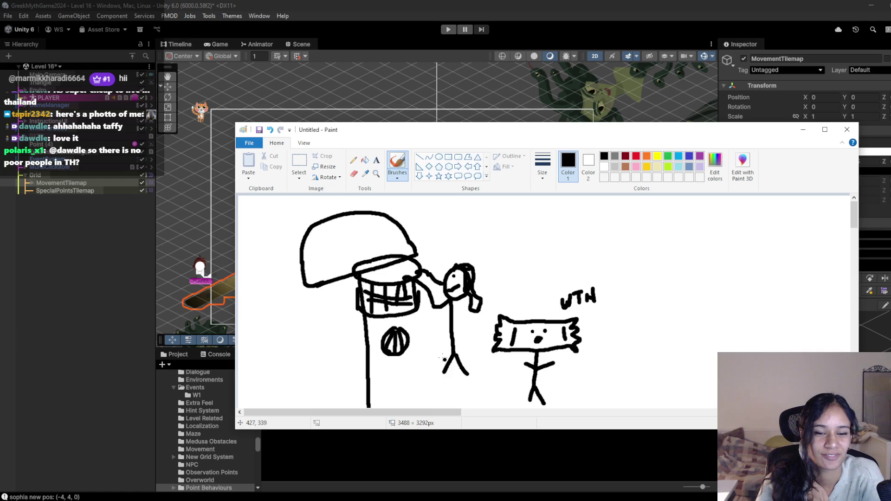
scroll(421, 332, down, 3)
scroll(422, 332, up, 3)
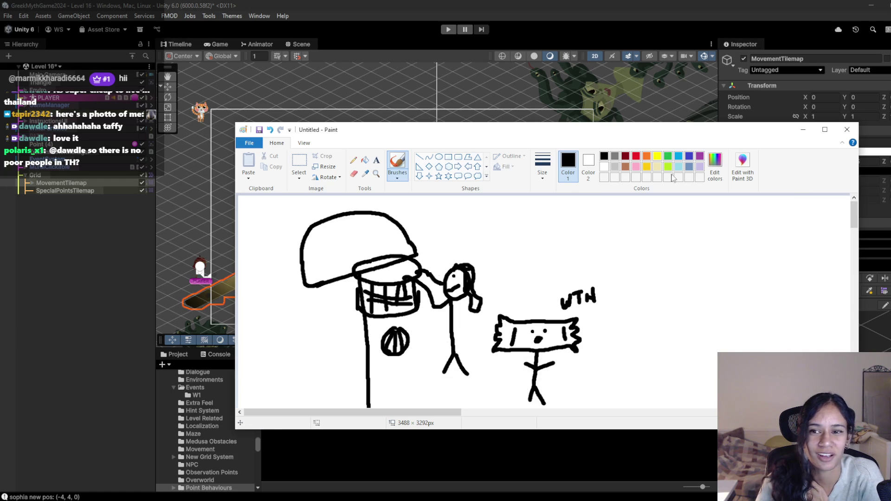
drag(339, 241, 346, 277)
drag(338, 240, 376, 235)
scroll(471, 293, down, 2)
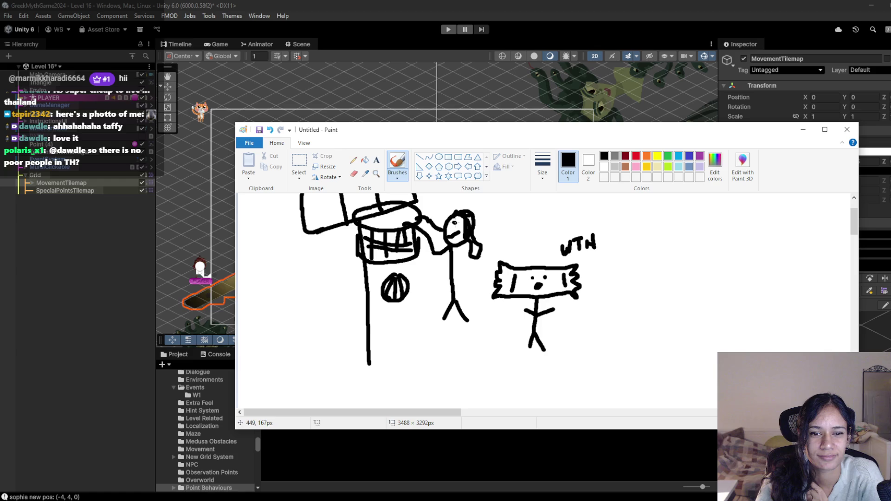
scroll(545, 256, up, 2)
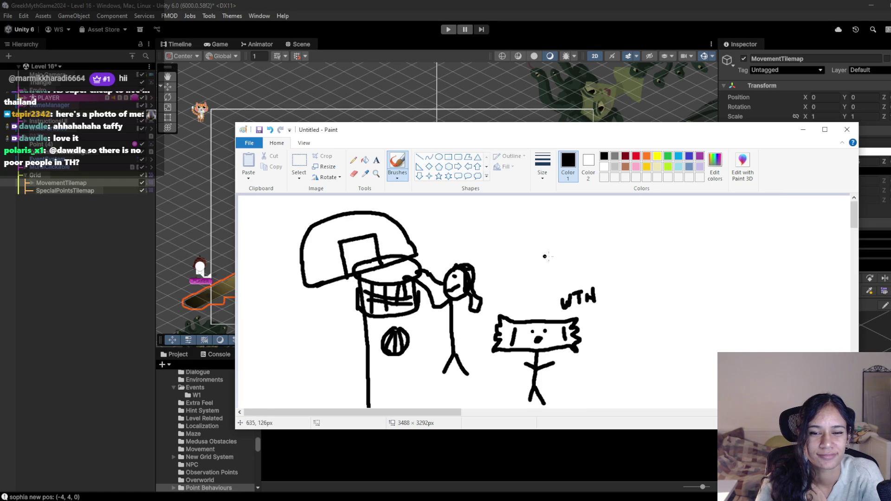
click(803, 129)
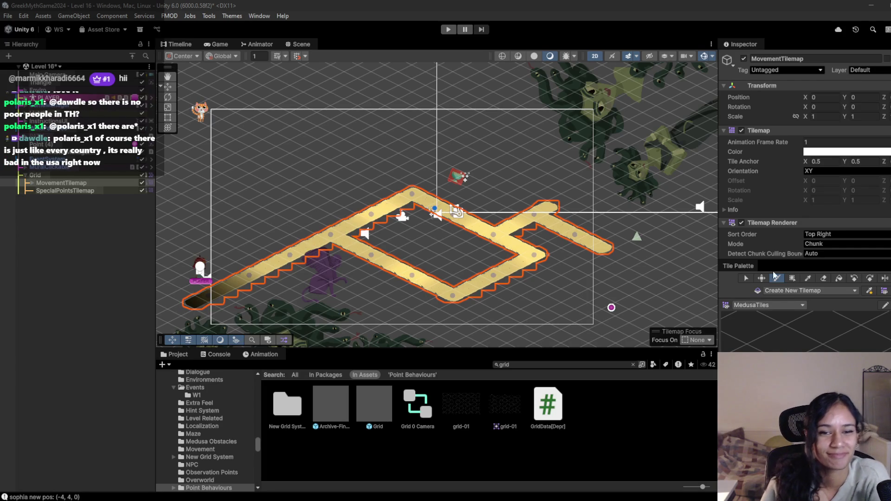
- Set the MovementTilemap Color to dark teal and enter Play mode to preview it
click(839, 151)
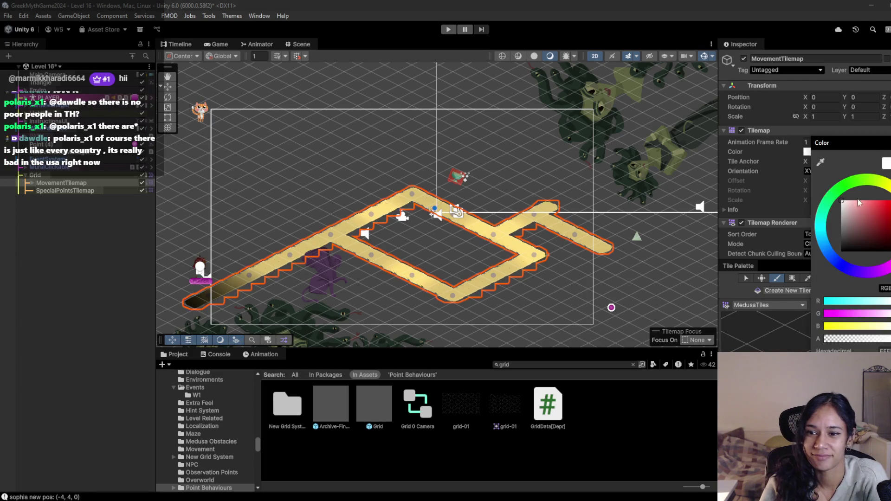
mouse_move(860, 234)
mouse_down()
mouse_move(863, 204)
mouse_move(862, 227)
mouse_move(868, 219)
mouse_up()
mouse_move(884, 278)
mouse_down()
mouse_move(875, 236)
mouse_move(861, 233)
mouse_move(884, 231)
mouse_move(885, 223)
mouse_move(884, 234)
mouse_move(863, 222)
mouse_up()
drag(858, 266, 829, 254)
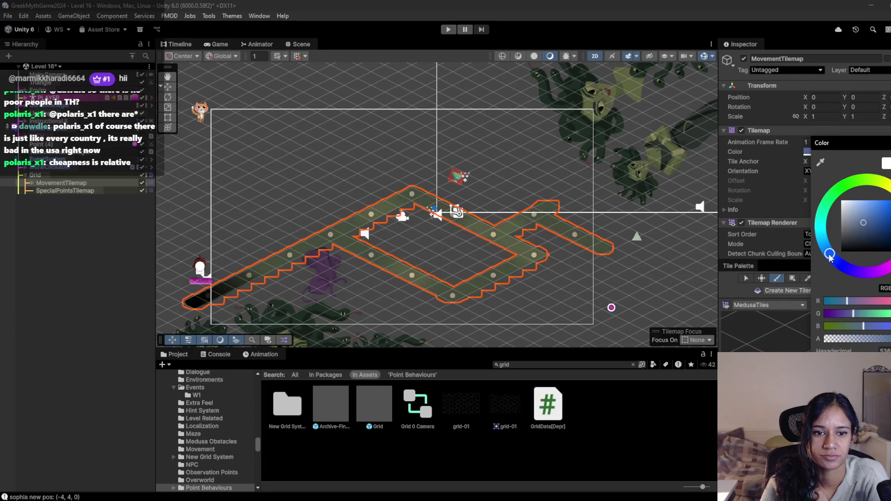
click(879, 225)
drag(878, 226, 876, 214)
click(760, 186)
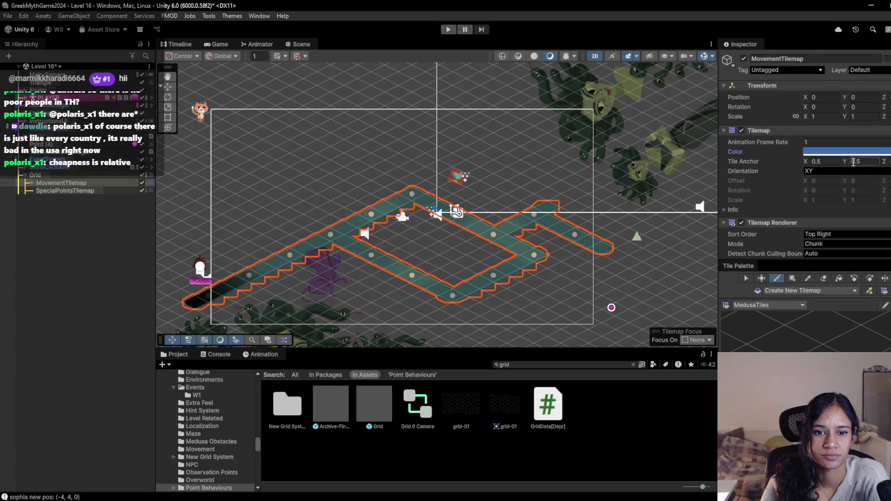
click(449, 29)
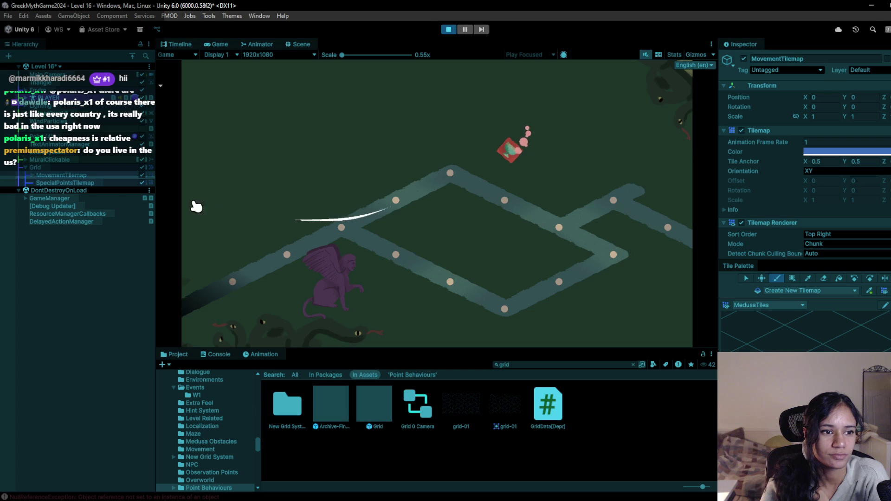
- Stop Play mode and paint a green SpecialTilemap tile onto SpecialPointsTilemap on the path
click(450, 29)
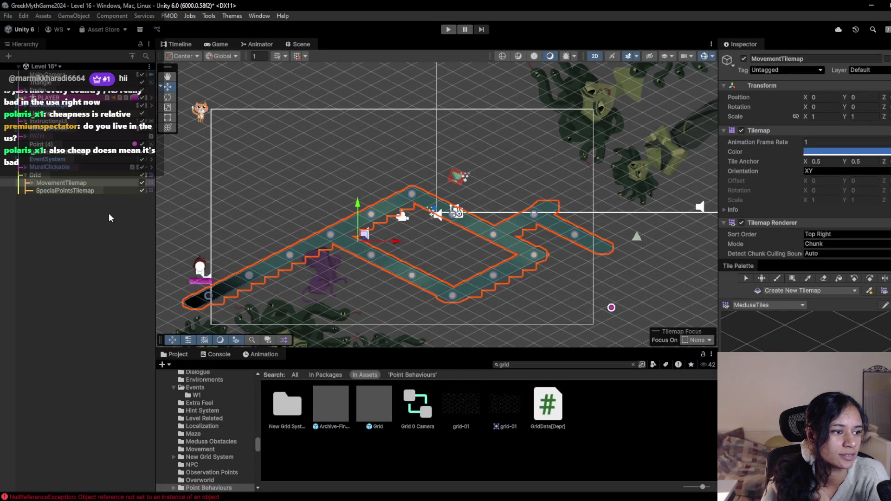
click(51, 191)
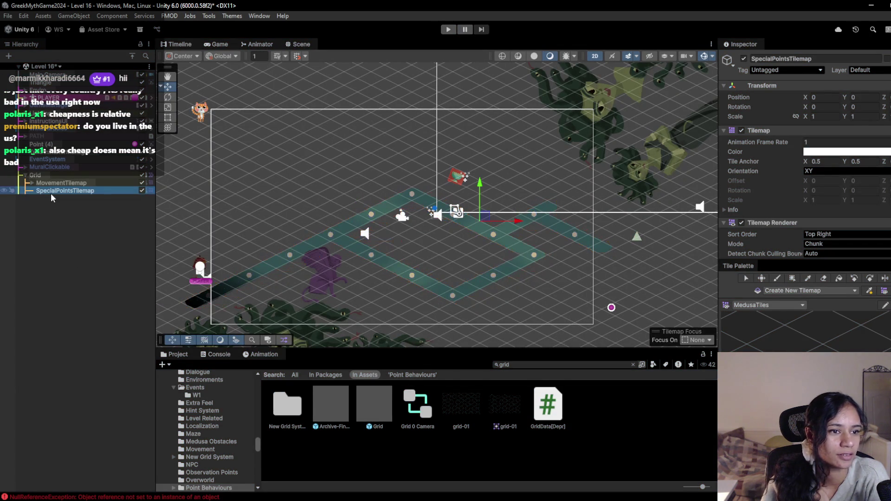
click(774, 305)
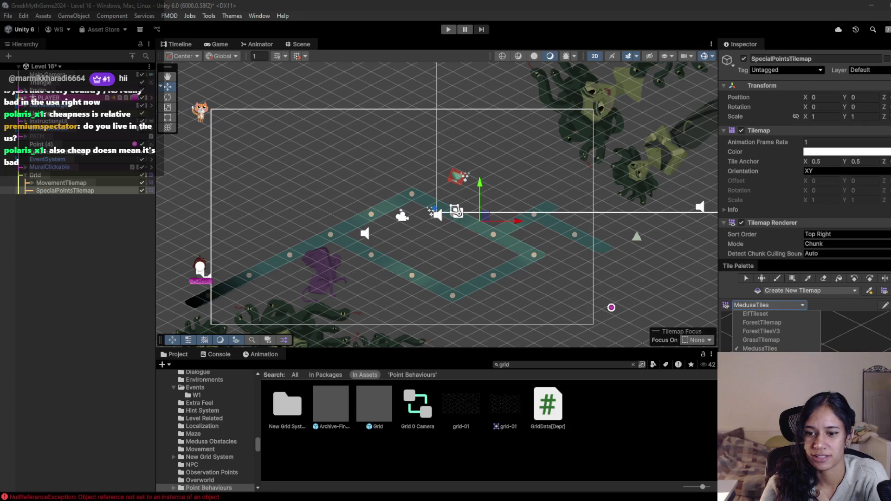
click(760, 357)
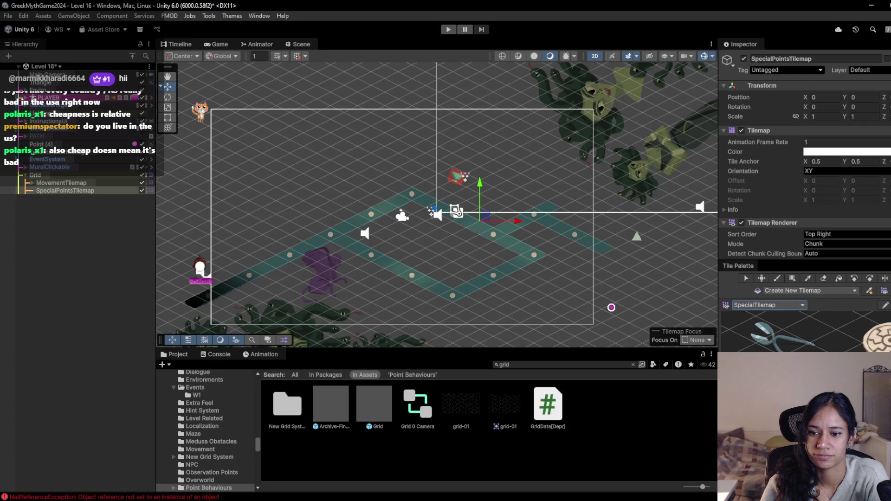
key(b)
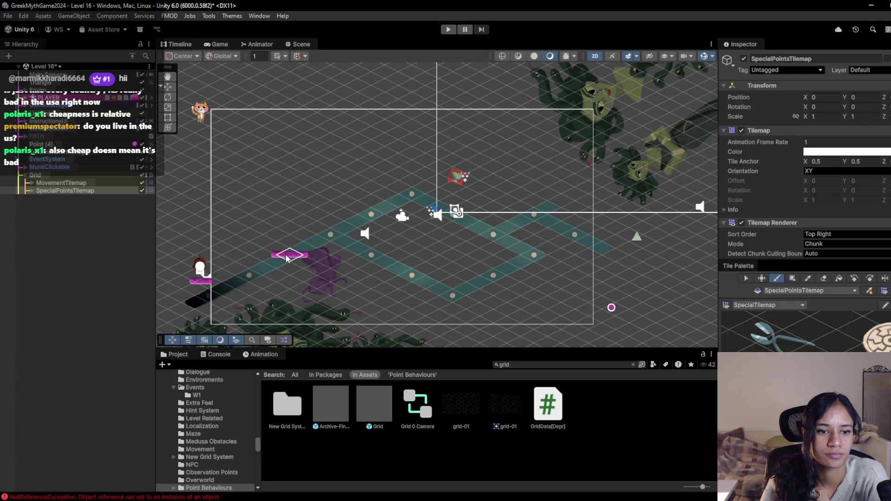
key(d)
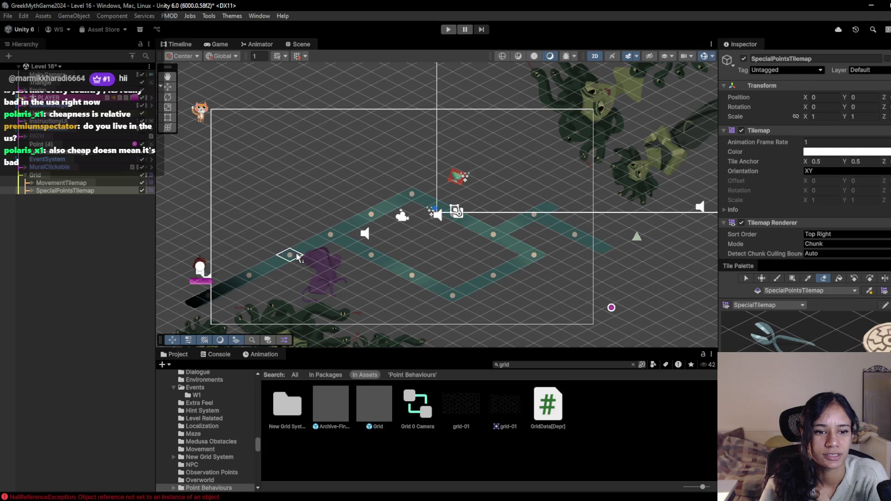
key(b)
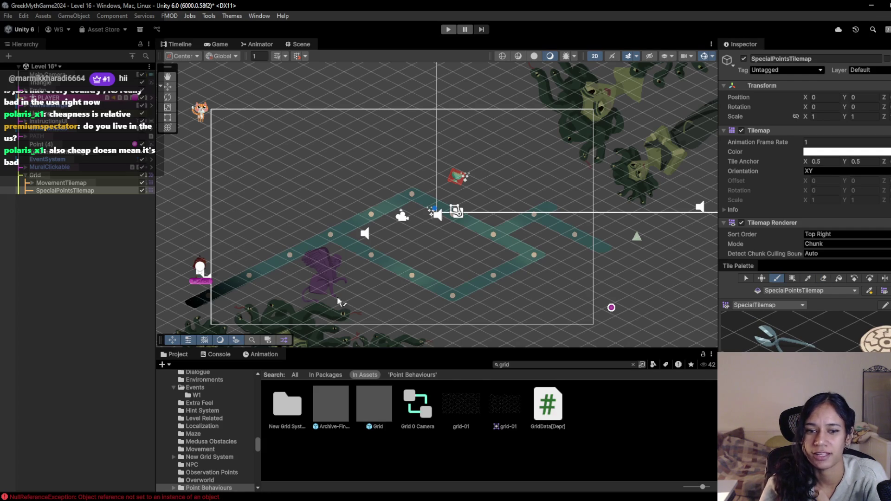
click(289, 255)
click(883, 345)
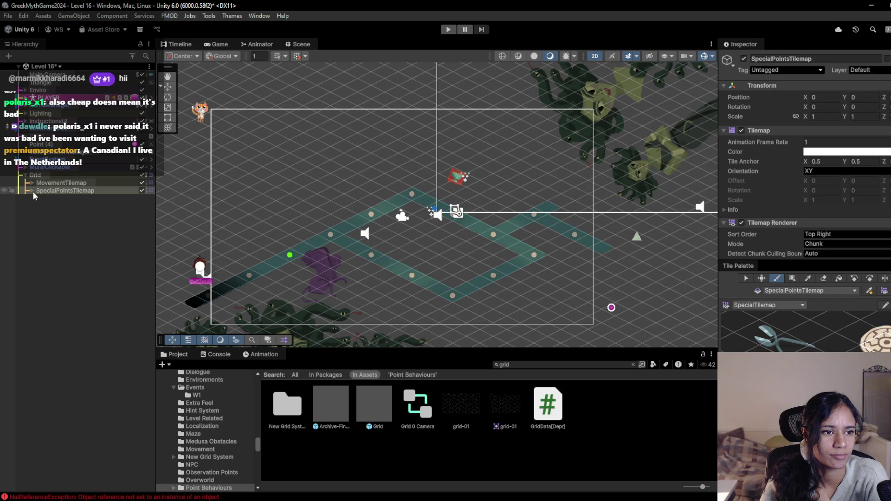
click(40, 175)
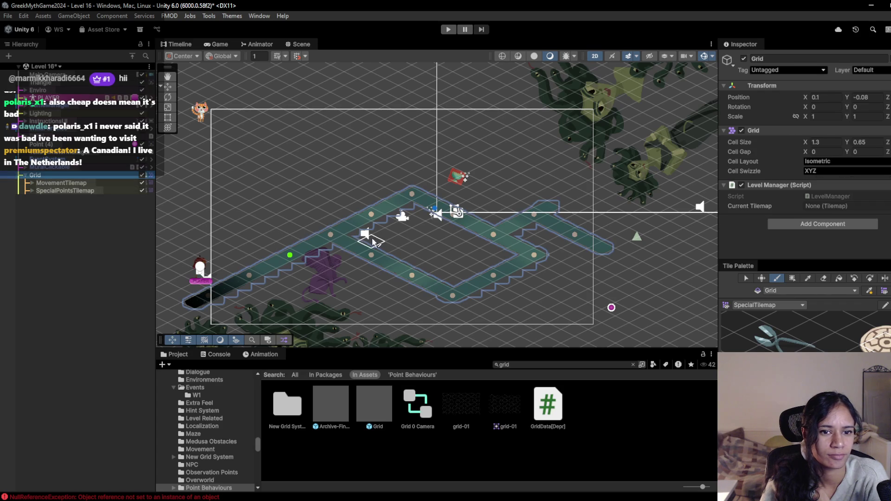
- Move the Main Camera right and down over the path with the Move tool
click(47, 75)
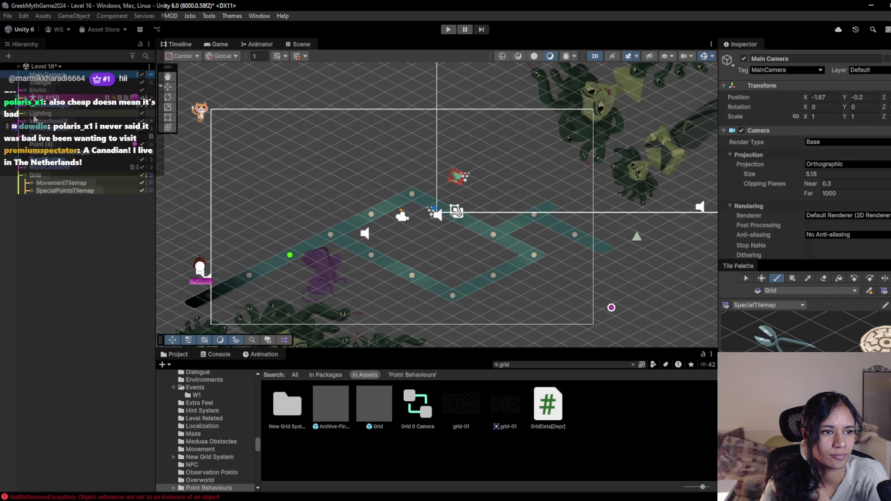
scroll(321, 236, down, 2)
scroll(390, 174, down, 1)
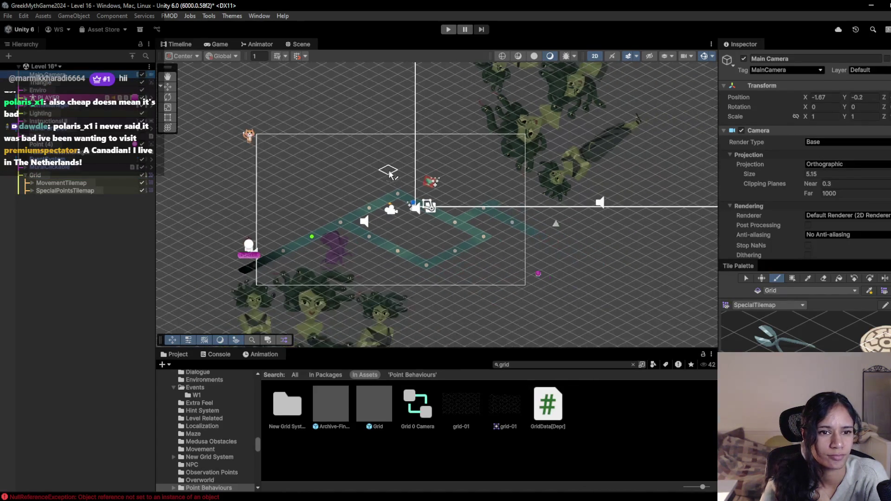
click(168, 87)
drag(407, 212, 436, 225)
- Paint a round disc tile on SpecialPointsTilemap near the path's right end
click(65, 183)
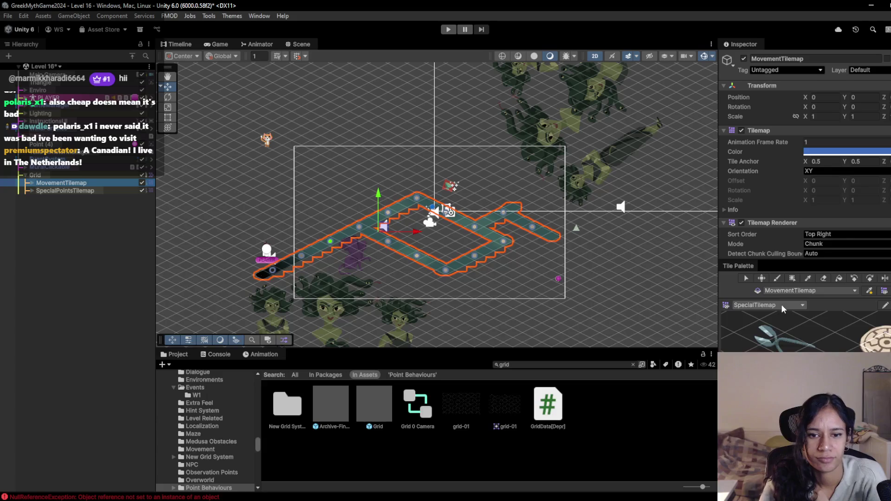
scroll(515, 229, up, 2)
key(b)
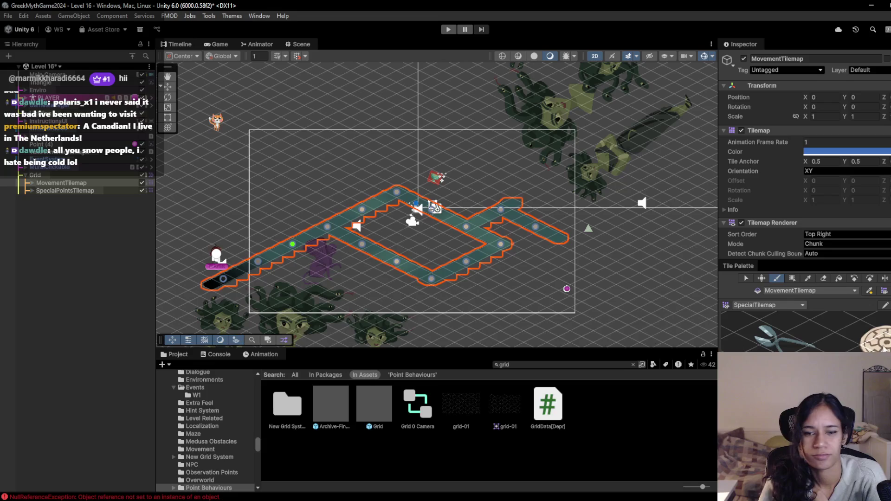
click(100, 190)
click(535, 228)
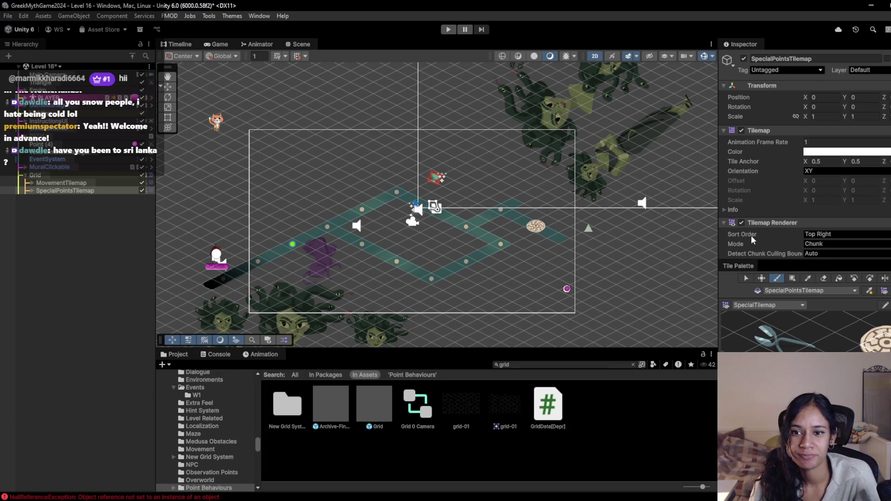
scroll(756, 238, down, 5)
scroll(756, 238, up, 3)
scroll(756, 238, down, 3)
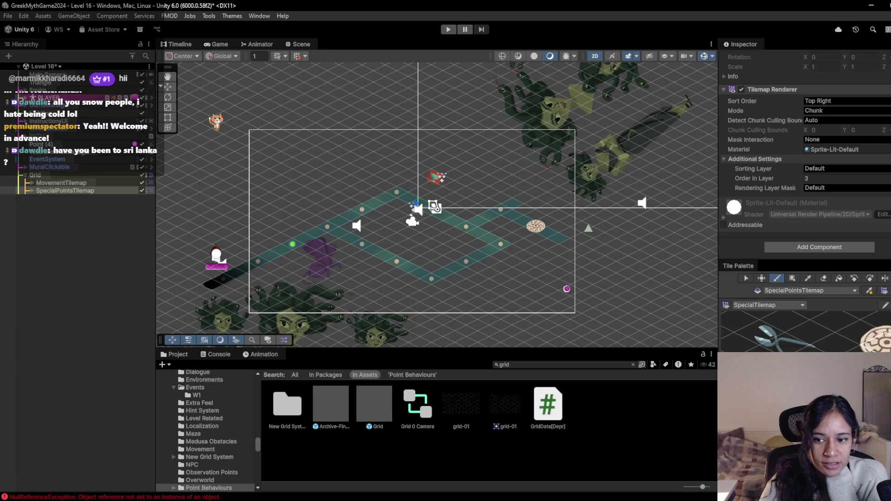
drag(838, 357, 821, 345)
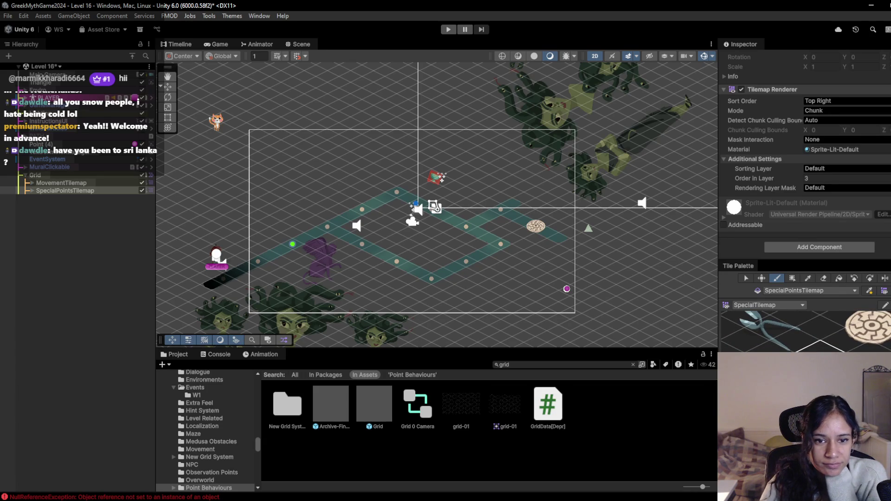
scroll(322, 235, up, 1)
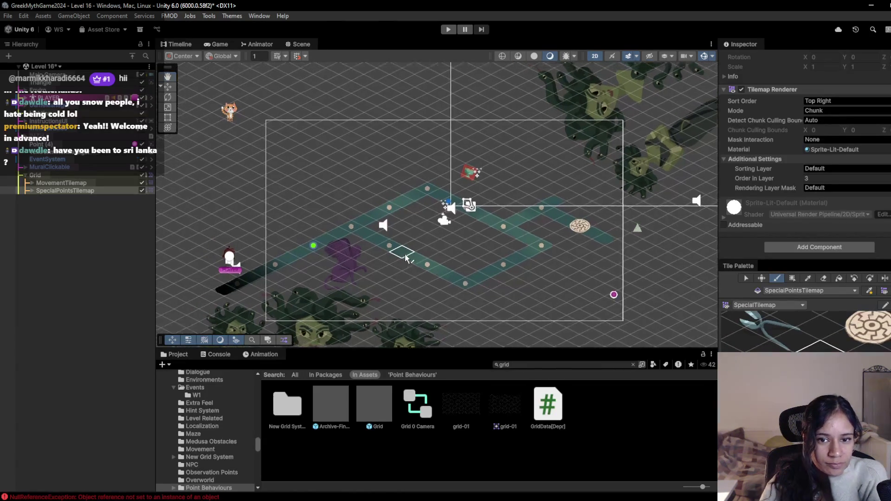
scroll(405, 258, up, 1)
click(791, 306)
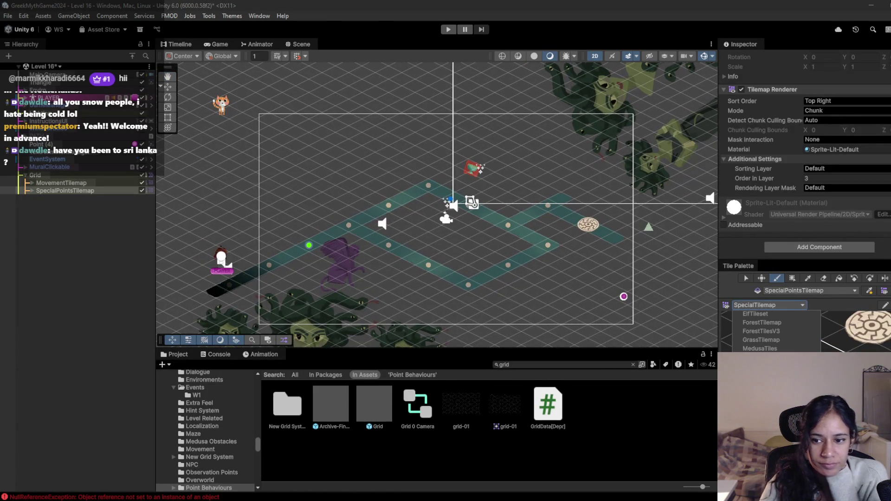
click(779, 347)
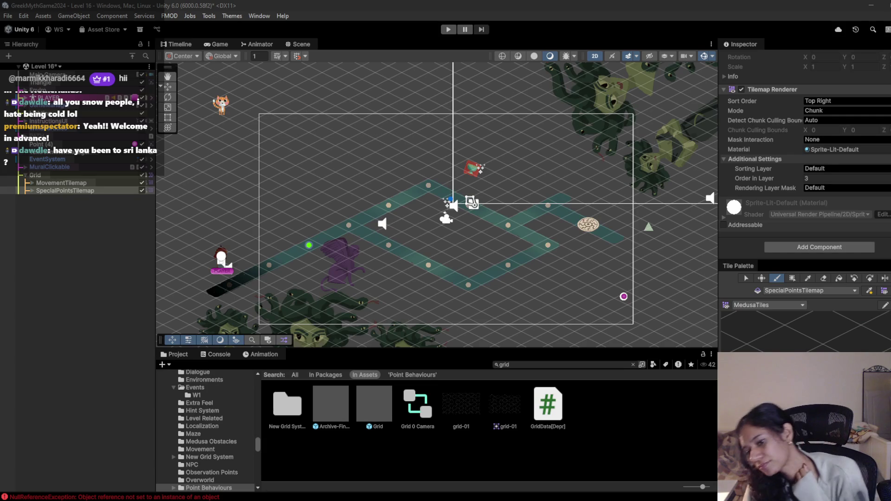
click(633, 250)
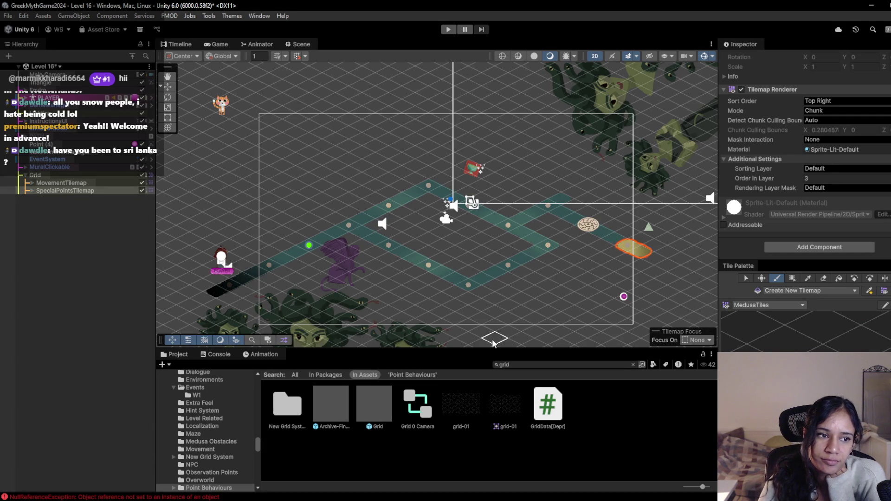
click(824, 278)
- Erase the orange tile and paint a new tile at the path's right end
click(633, 250)
click(70, 184)
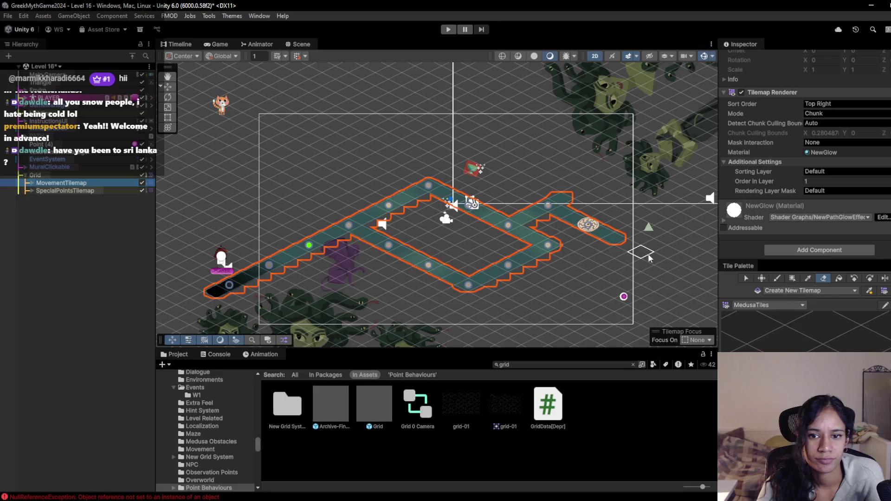
click(635, 247)
key(b)
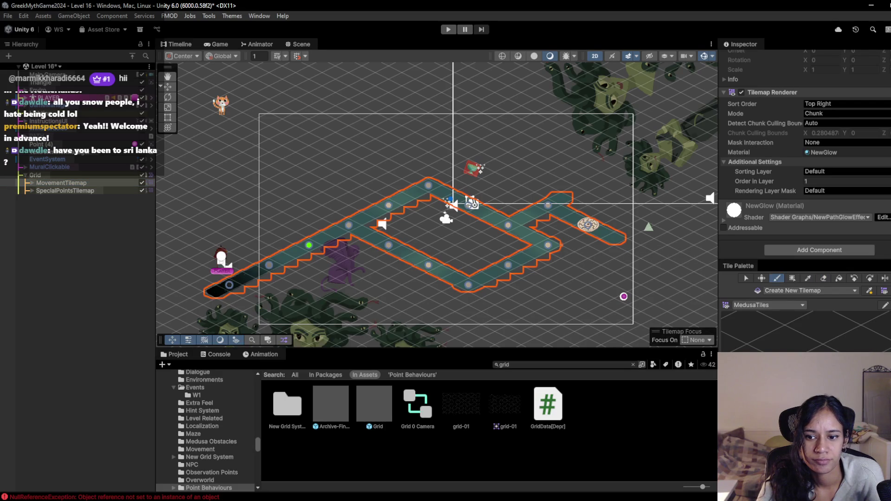
click(633, 254)
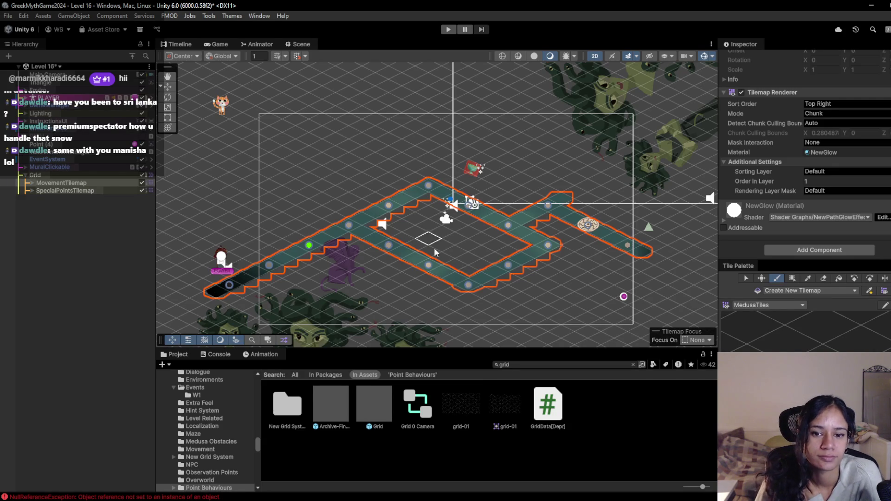
drag(484, 283, 406, 278)
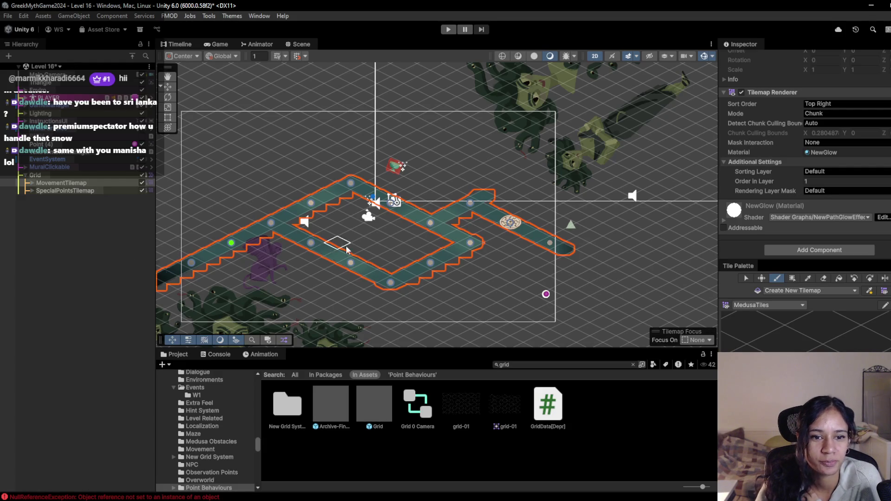
drag(333, 228, 370, 226)
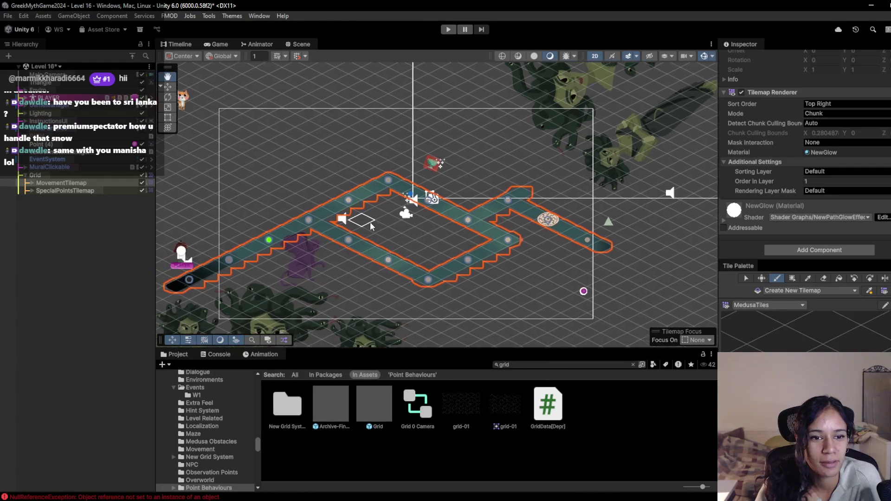
scroll(370, 226, up, 4)
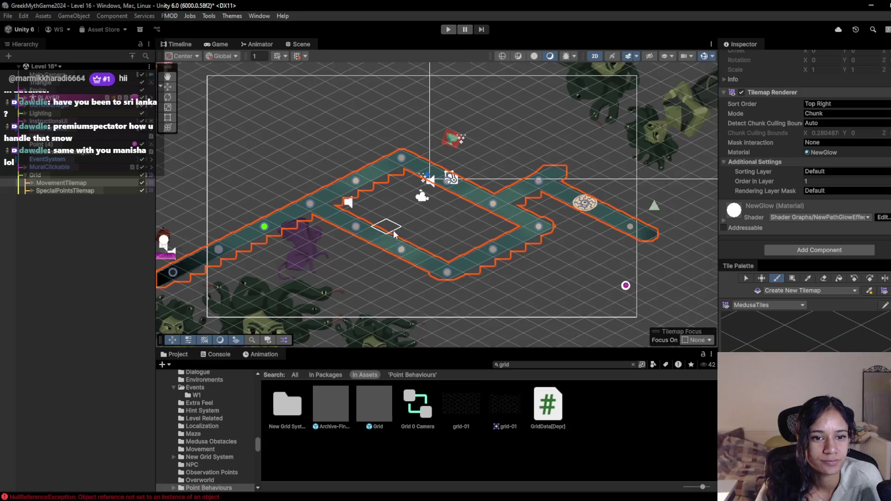
scroll(394, 235, up, 1)
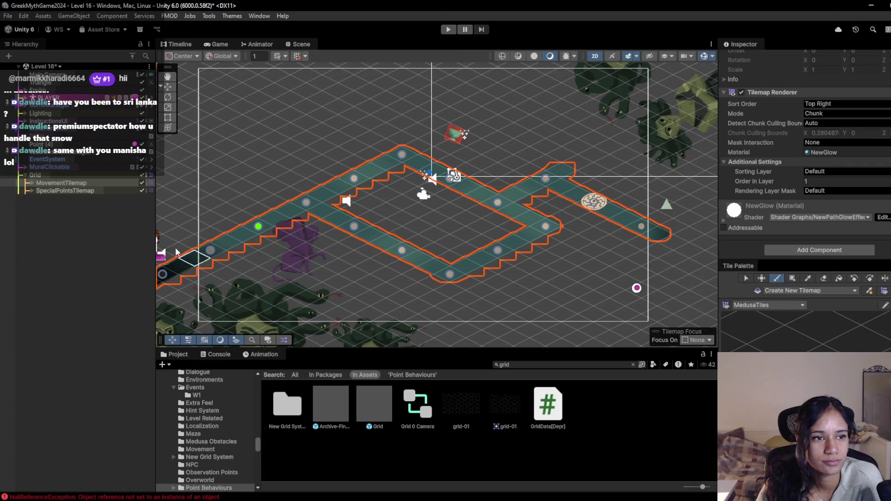
- Check the MovementTilemap StartNode and EndNode children, then select SpecialPointsTilemap
click(32, 182)
click(32, 182)
click(31, 190)
click(32, 191)
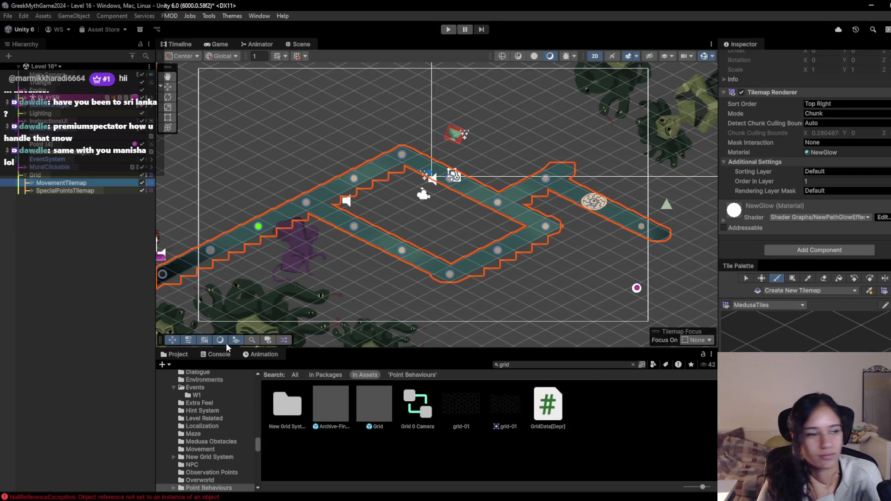
click(30, 183)
click(31, 183)
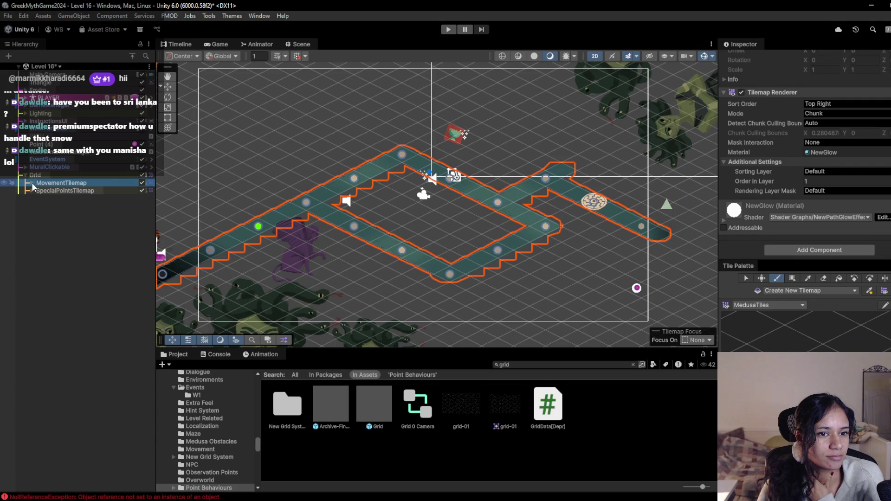
click(32, 182)
click(32, 182)
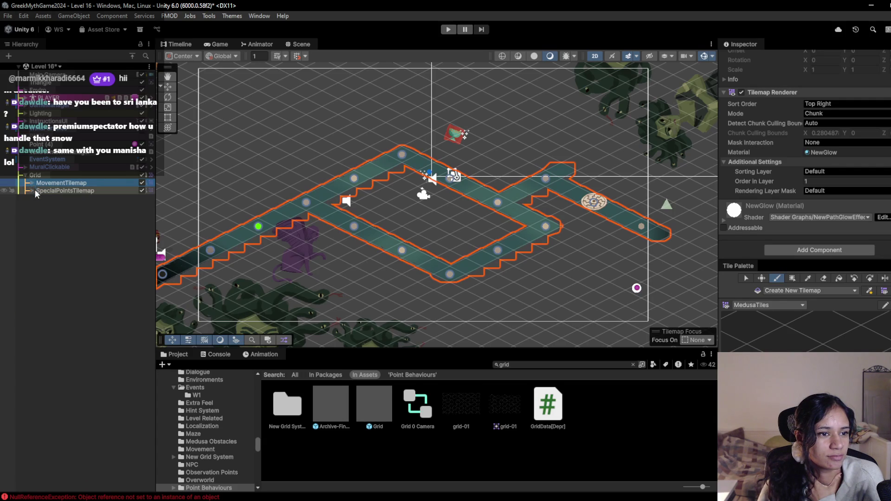
click(34, 190)
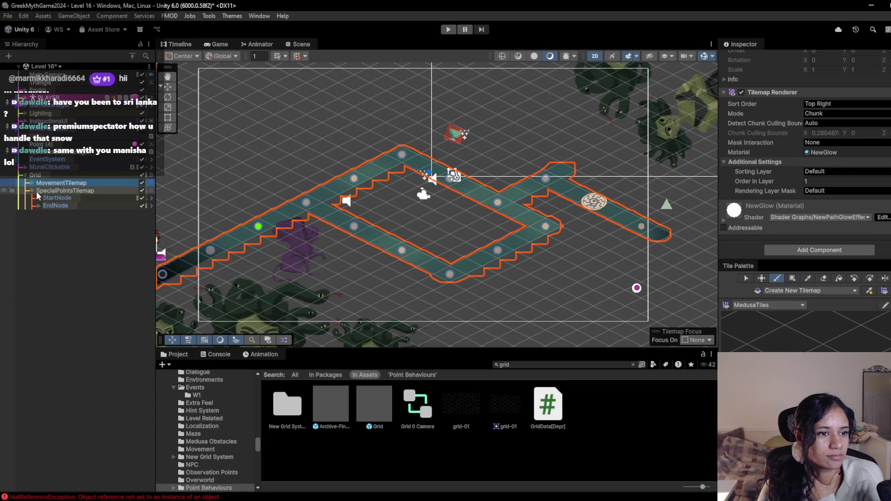
click(86, 190)
scroll(335, 242, up, 2)
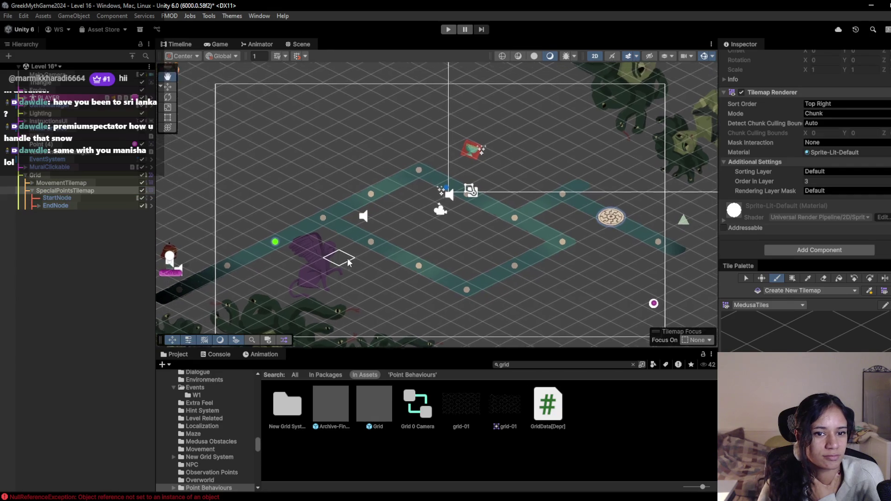
- Test-play the level, inspect the NullReferenceException in the Console, and select PLAYER
click(448, 30)
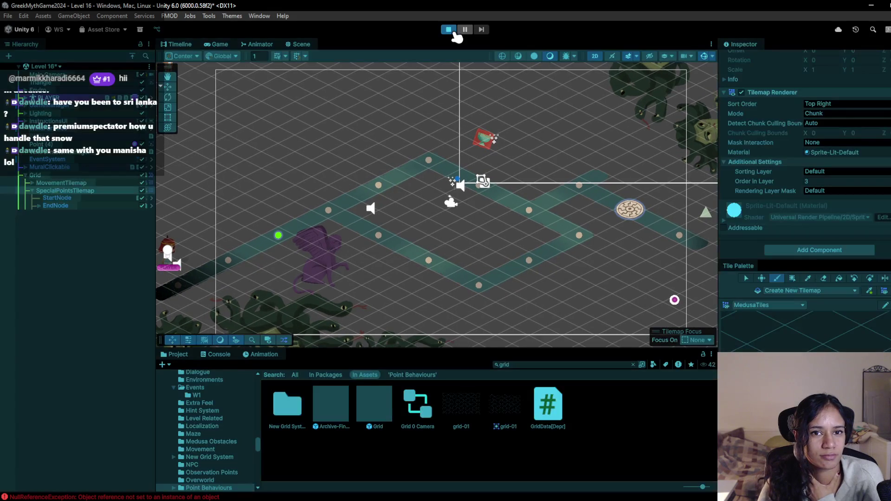
click(449, 30)
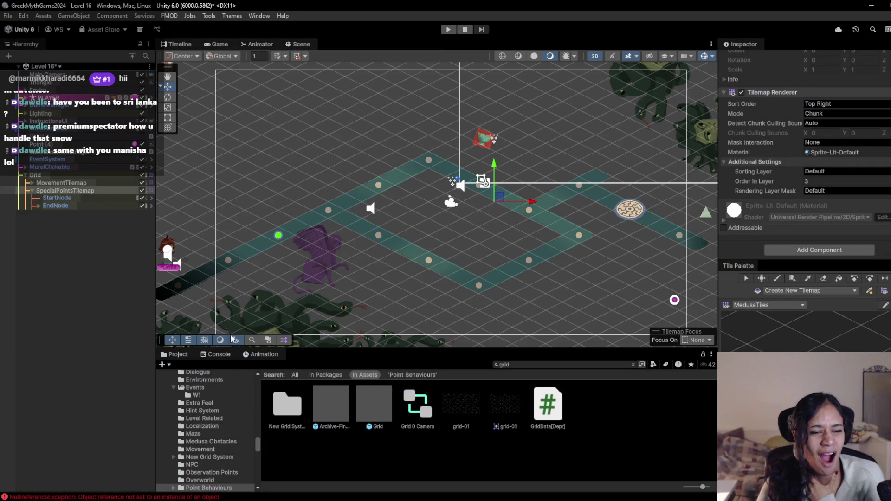
click(216, 355)
click(230, 405)
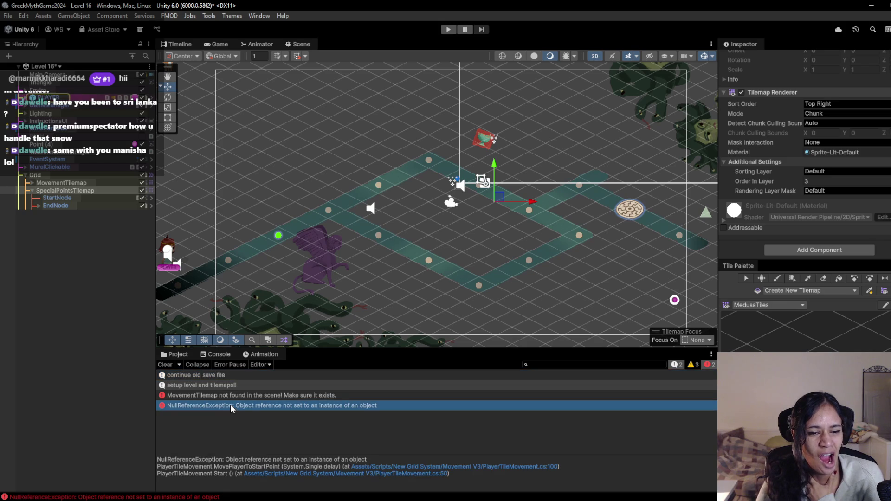
click(165, 364)
click(69, 98)
scroll(823, 211, up, 3)
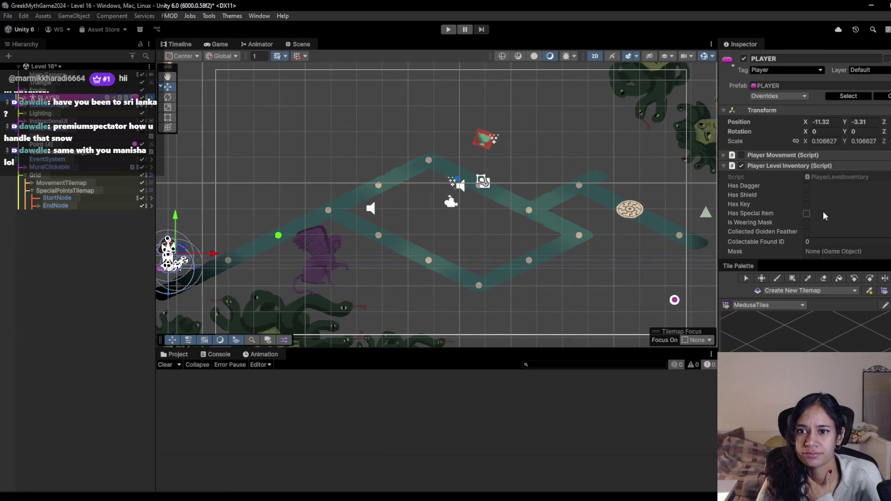
scroll(787, 166, down, 3)
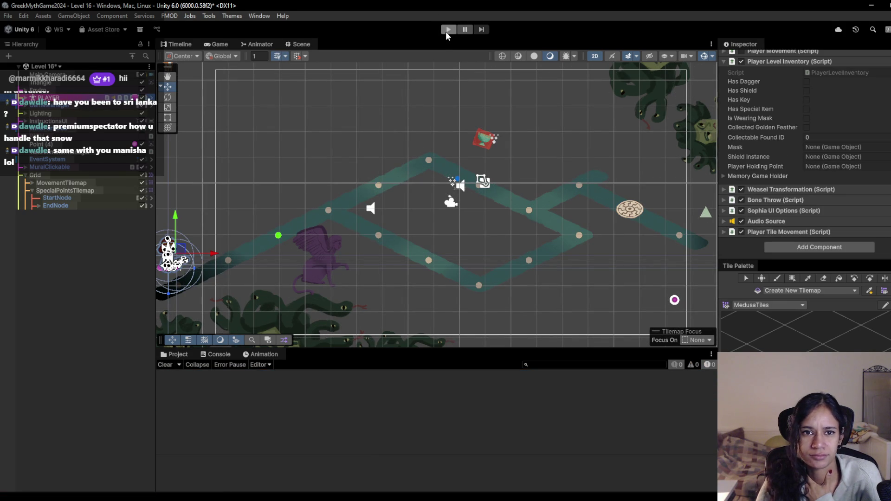
- Rerun, open the erroring script line from the stack trace, and return to Unity's Project panel
click(448, 29)
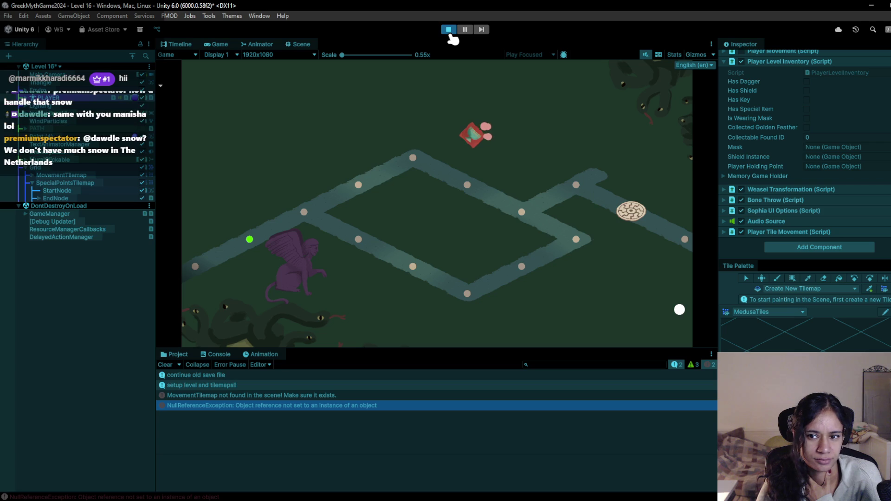
click(449, 32)
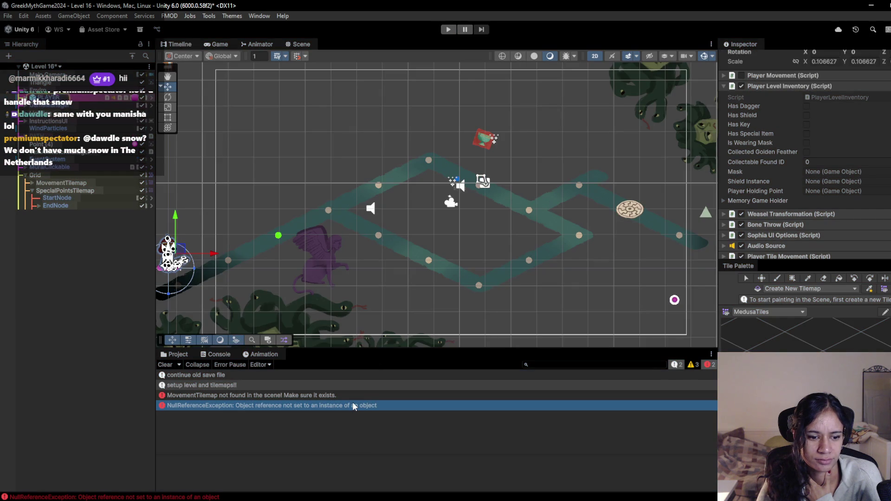
click(353, 404)
double_click(353, 405)
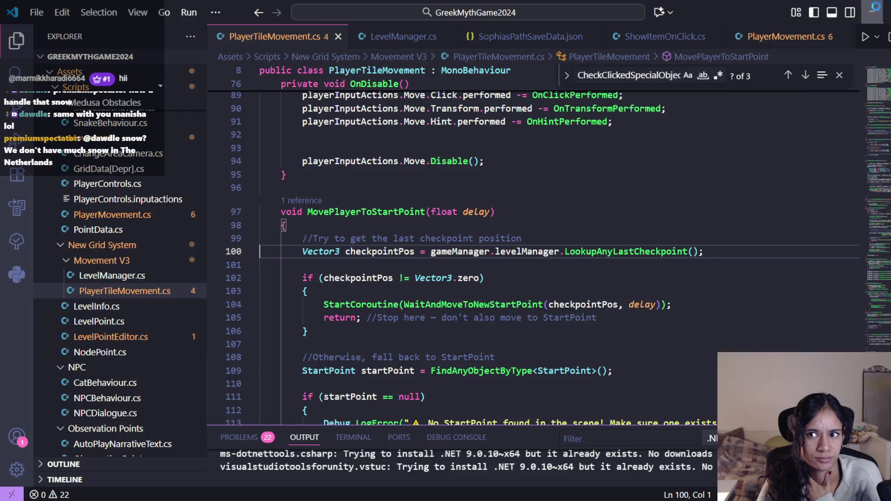
click(871, 9)
click(70, 220)
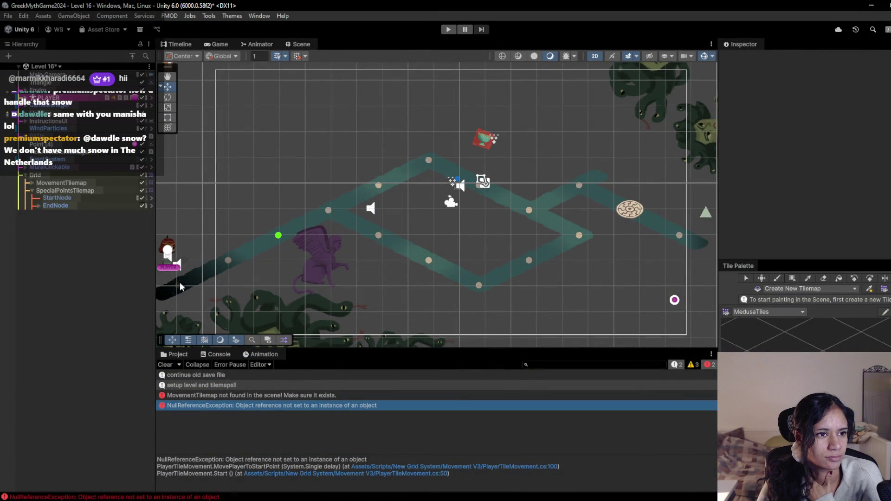
click(176, 354)
- Drop the GameManager prefab into Level 16, test-play briefly, then delete GameManager (1)
click(604, 364)
text(gamem)
mouse_move(331, 404)
mouse_down()
mouse_move(349, 438)
mouse_move(110, 370)
mouse_move(90, 330)
mouse_up()
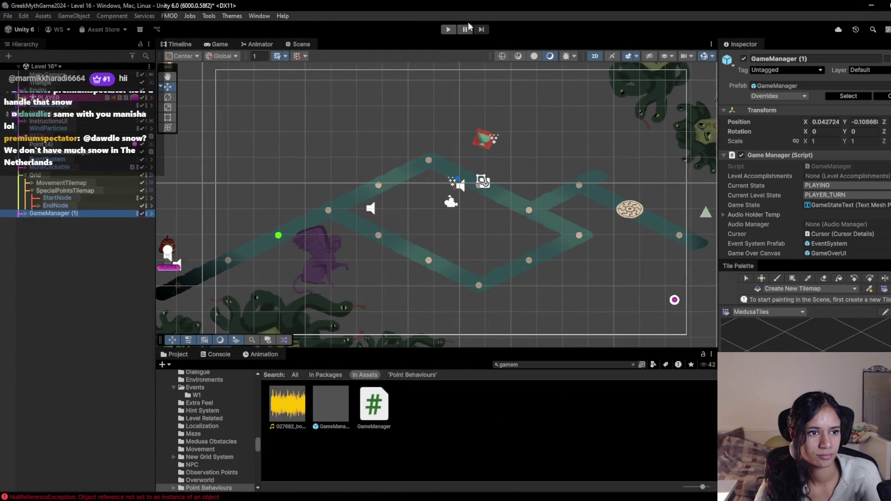
click(447, 31)
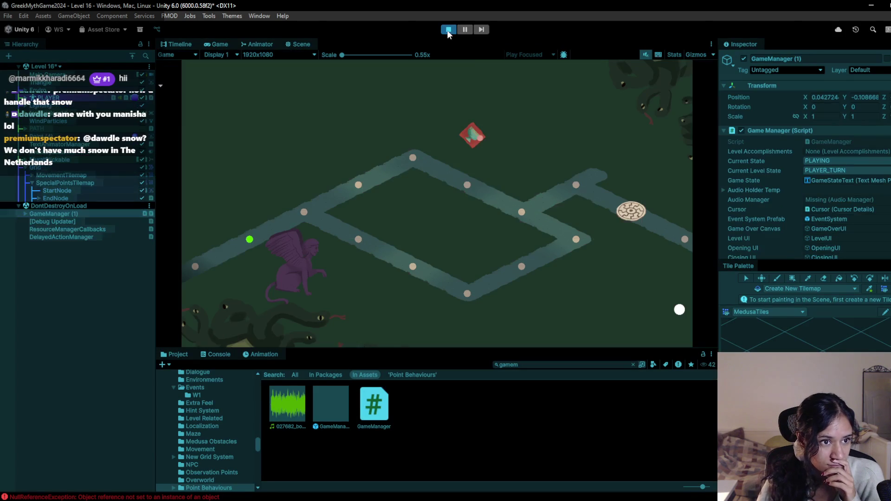
key(ctrl+p)
click(76, 214)
key(Delete)
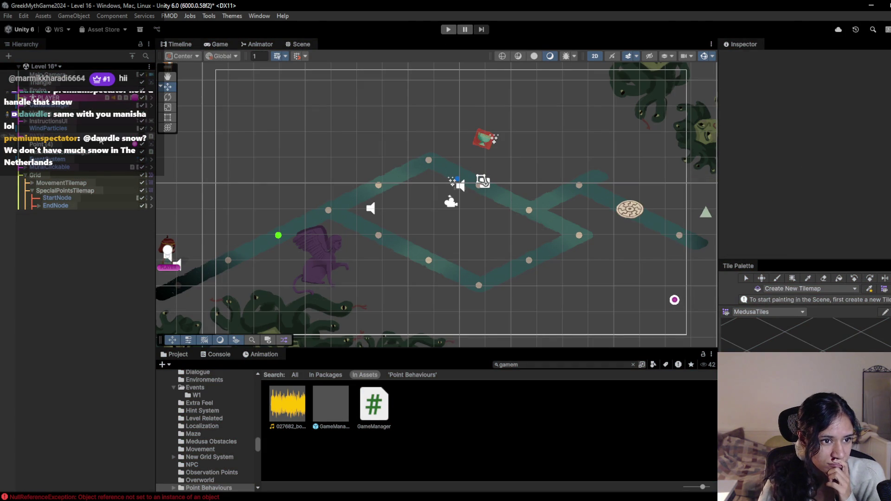
- Deactivate the nine point objects under PATH, from POINT through SnakePoint
click(26, 137)
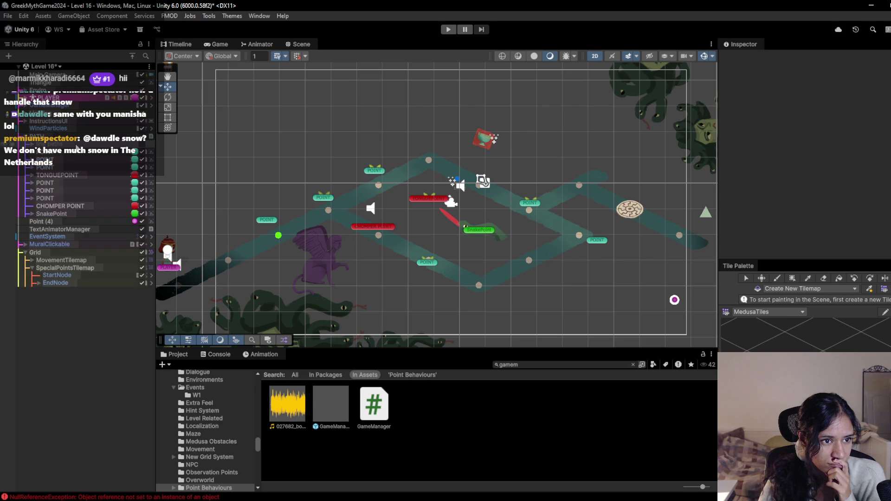
click(74, 153)
shift+click(82, 211)
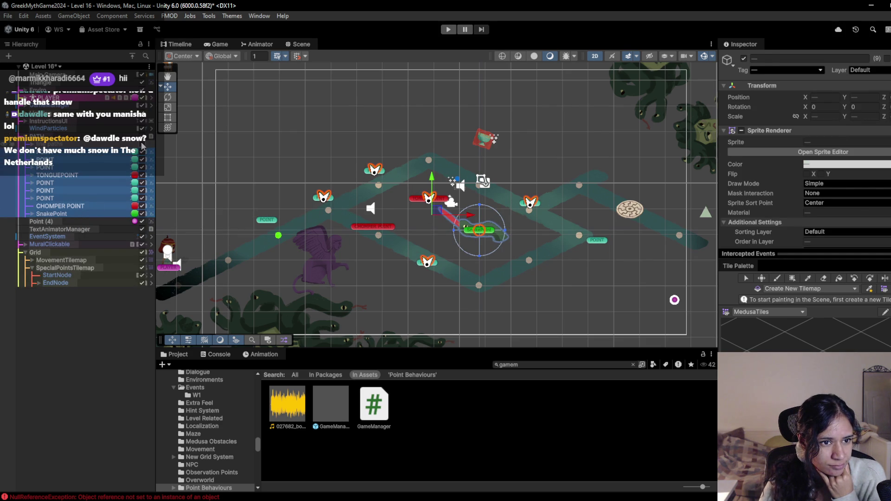
click(744, 58)
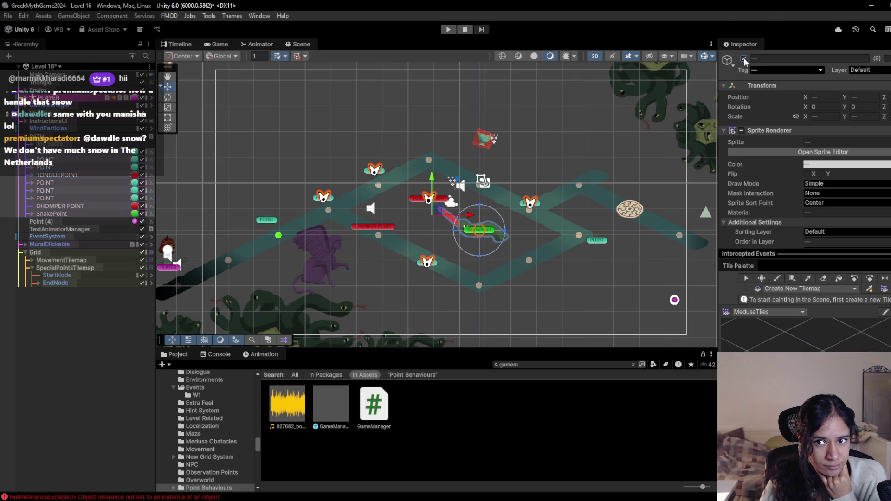
click(742, 57)
- Test-play Level 16 without the points, then return to the script editor
click(447, 30)
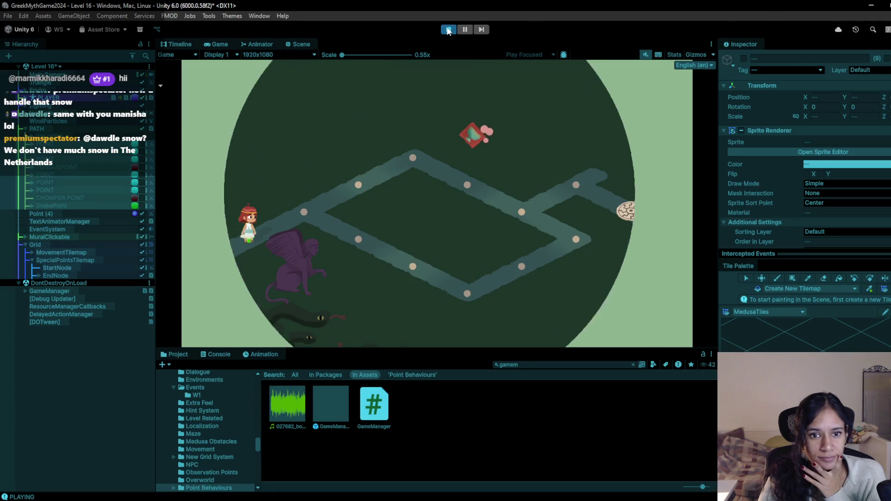
click(448, 29)
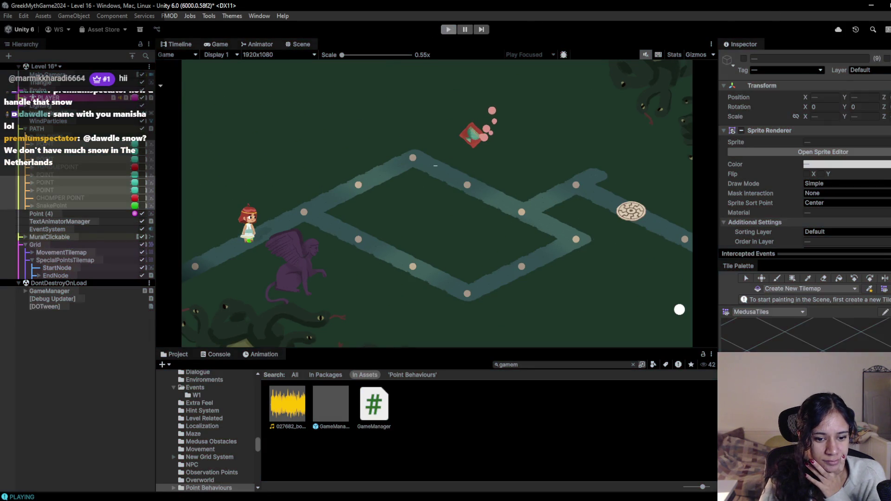
key(alt+Tab)
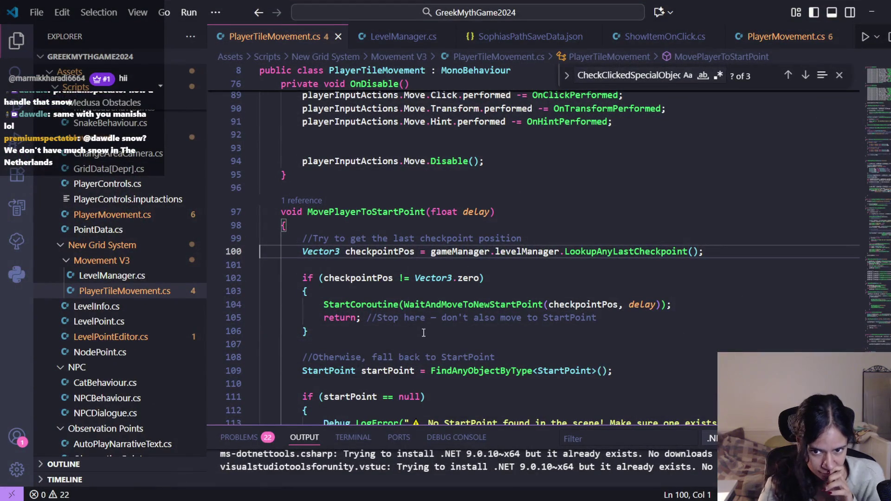
- Look up LookupAnyLastCheckpoint's definition in LevelManager.cs, navigate back, and return to Unity
ctrl+click(594, 252)
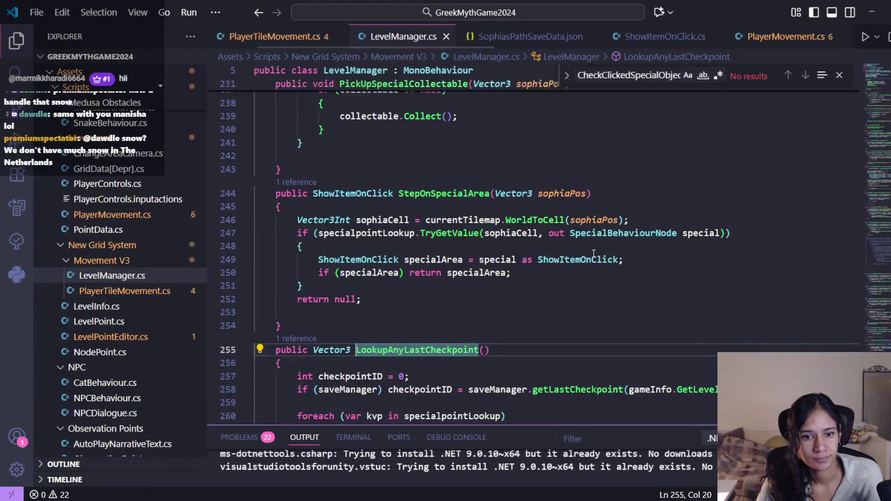
scroll(593, 254, down, 4)
key(alt+Left)
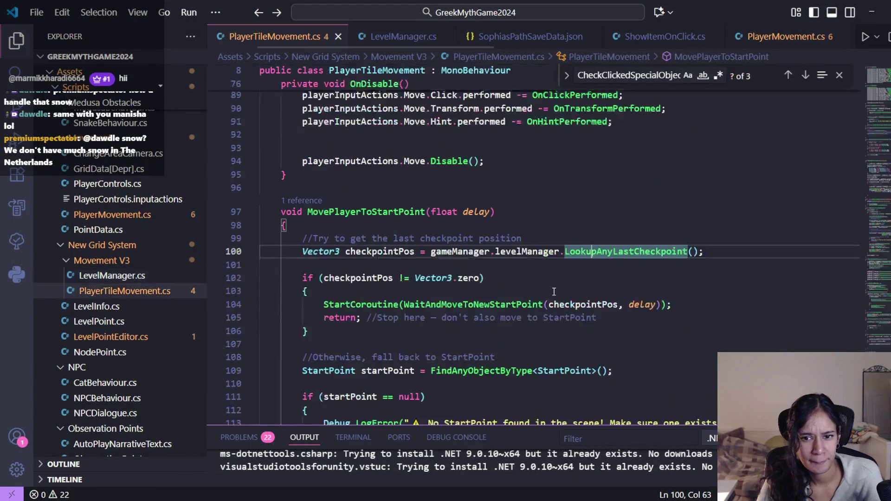
key(F12)
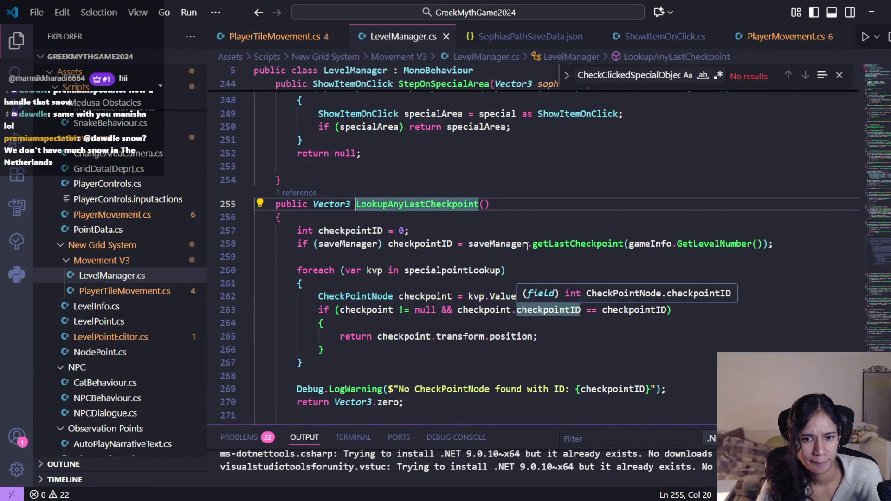
key(alt+Left)
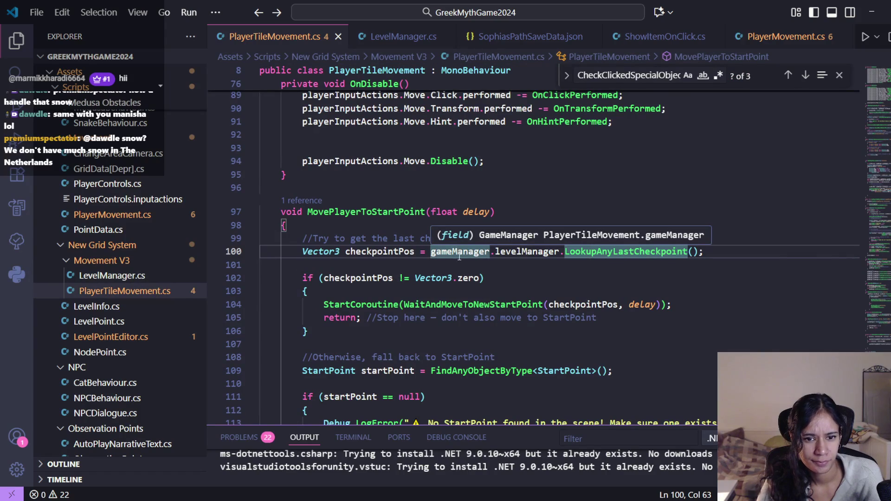
scroll(459, 257, down, 1)
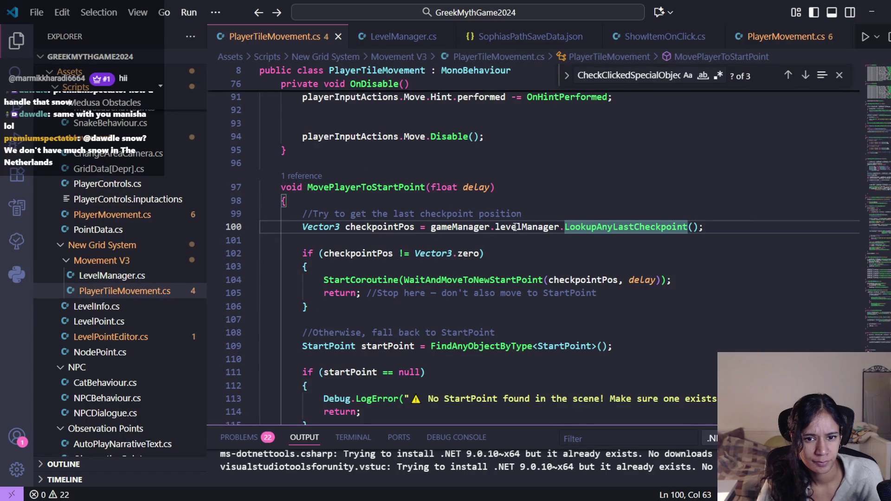
key(alt+Tab)
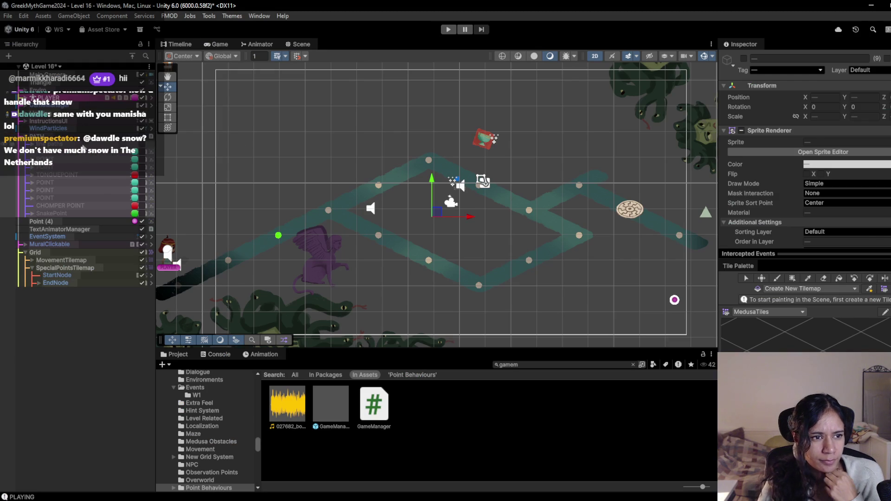
- Start playing Level 16 and walk the character down to the lower path node
click(84, 138)
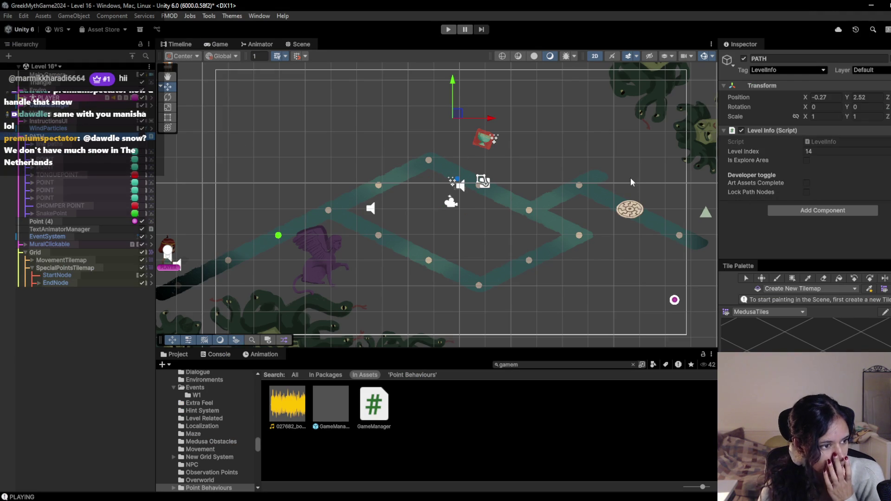
click(448, 29)
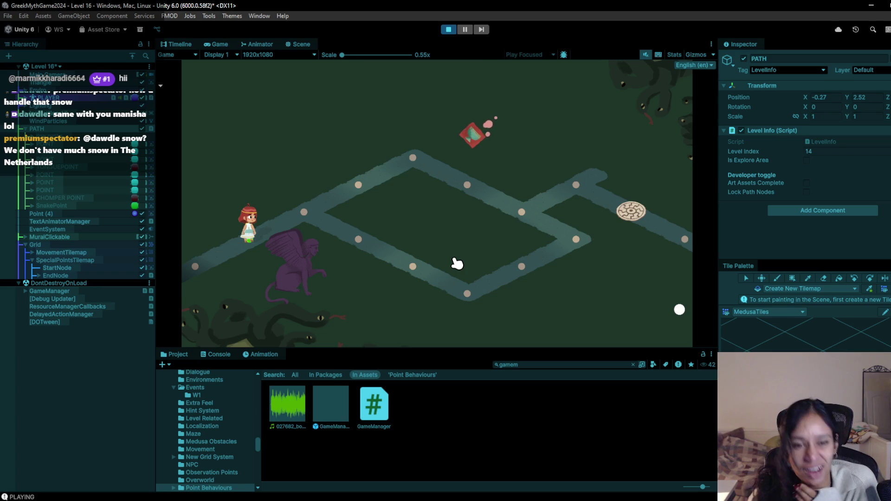
click(308, 224)
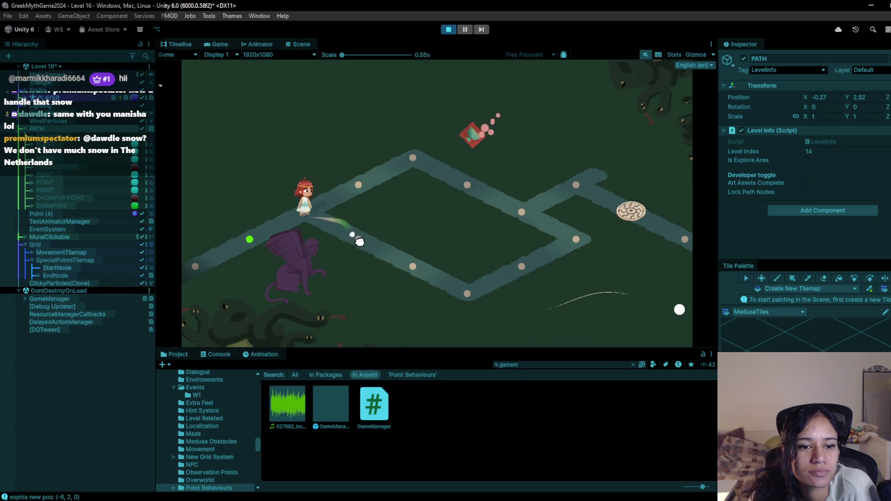
click(357, 239)
click(411, 266)
click(461, 297)
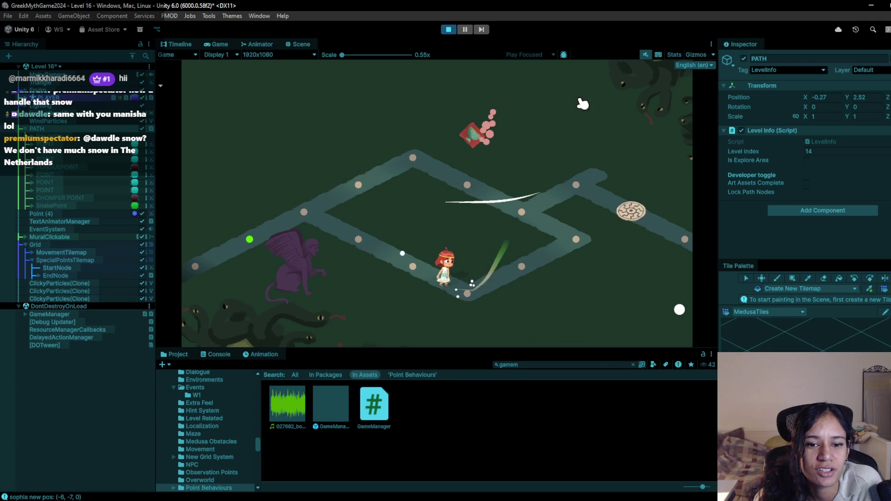
- Walk the character up-right past the disc to the path's end, then stop playing
click(520, 290)
click(580, 237)
click(533, 216)
click(571, 186)
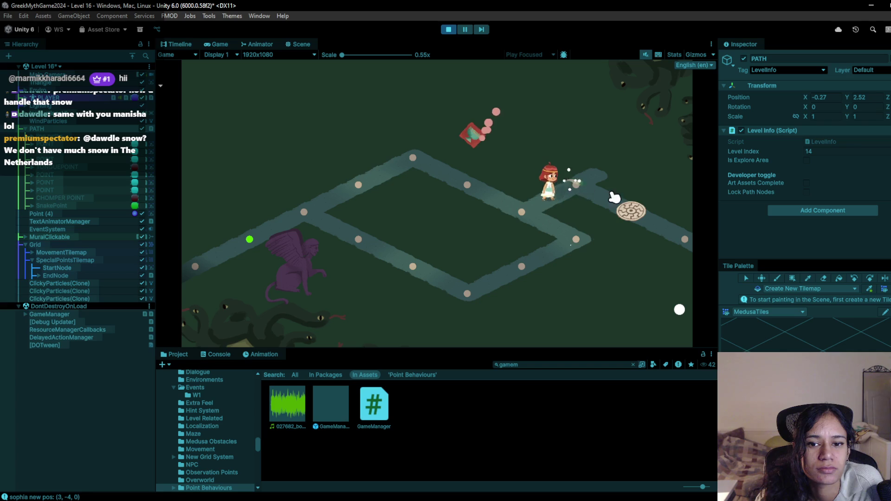
click(641, 214)
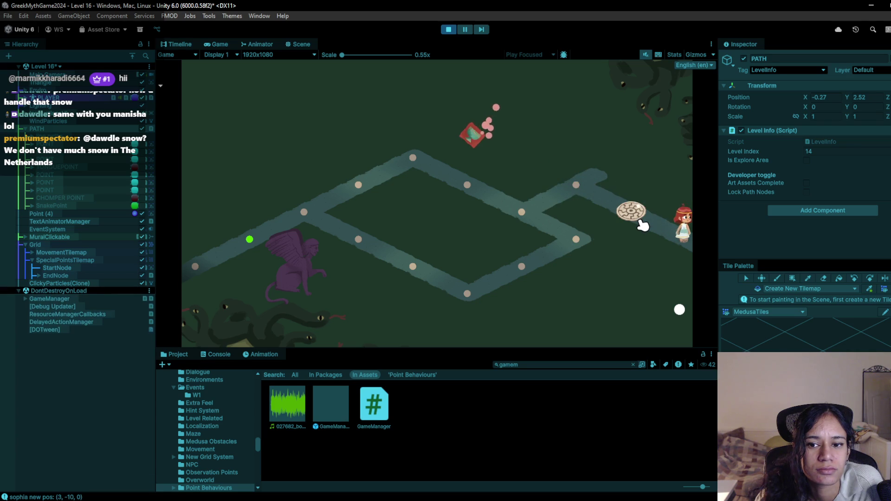
click(448, 29)
click(783, 311)
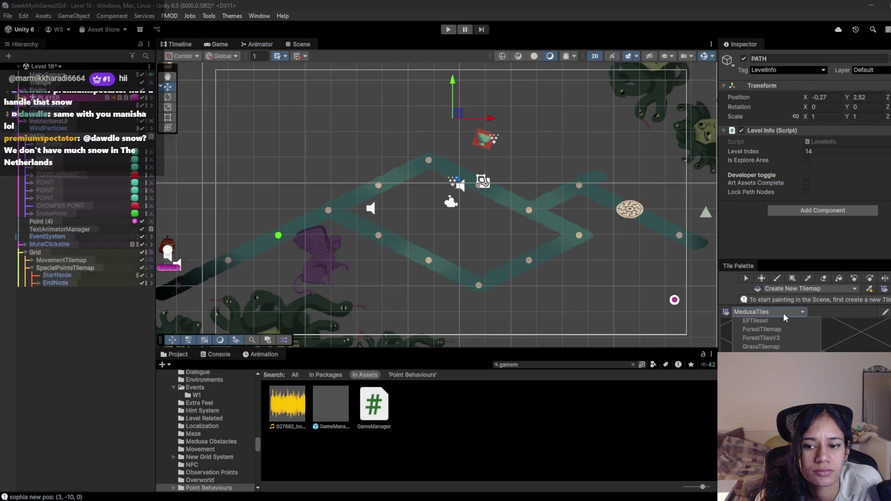
- Paint red TempClosed tiles on SpecialPointsTilemap at both ends of the Level 16 path
click(761, 373)
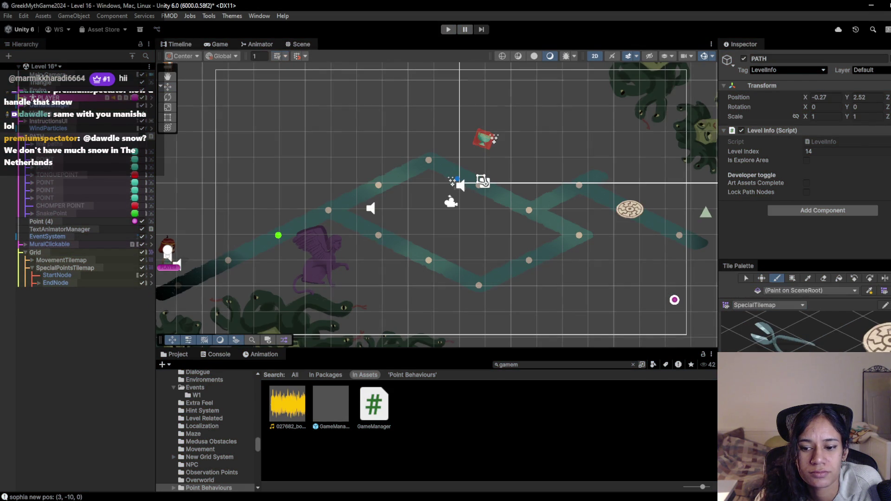
click(94, 269)
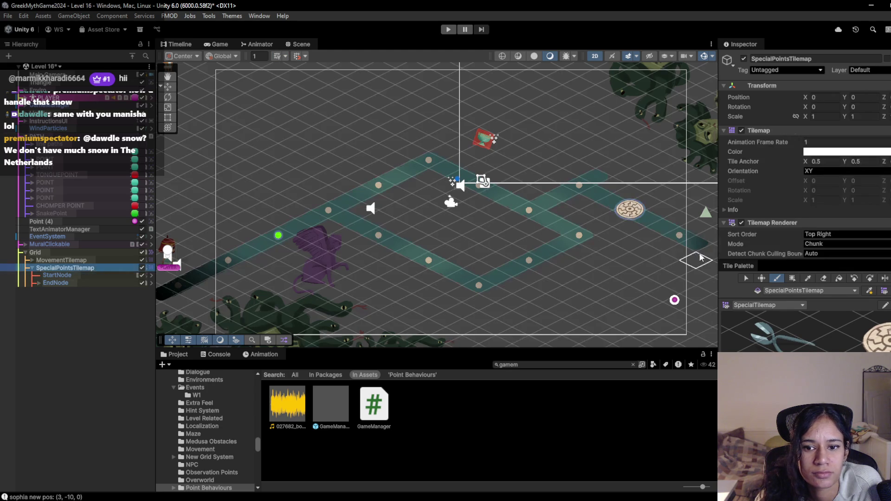
key(i)
key(b)
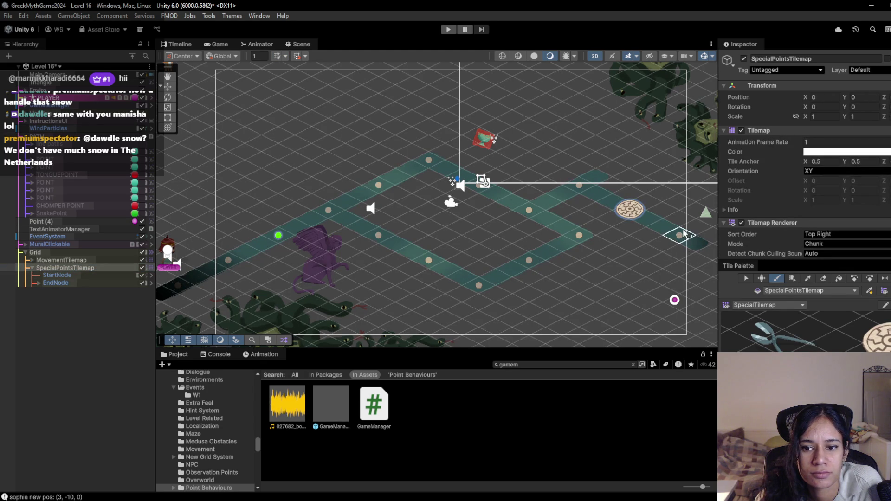
click(679, 234)
click(234, 262)
- Playtest Level 16, activating the observation-point disc and finishing the level, then stop
click(449, 30)
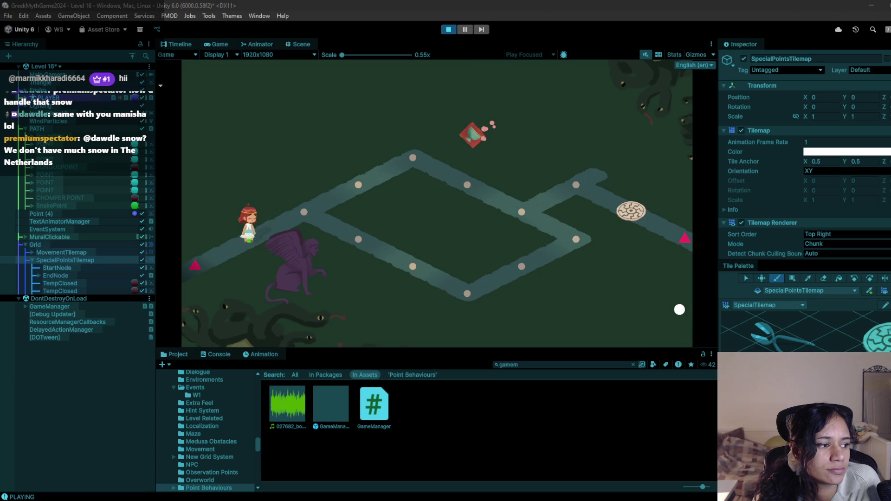
click(358, 239)
click(374, 248)
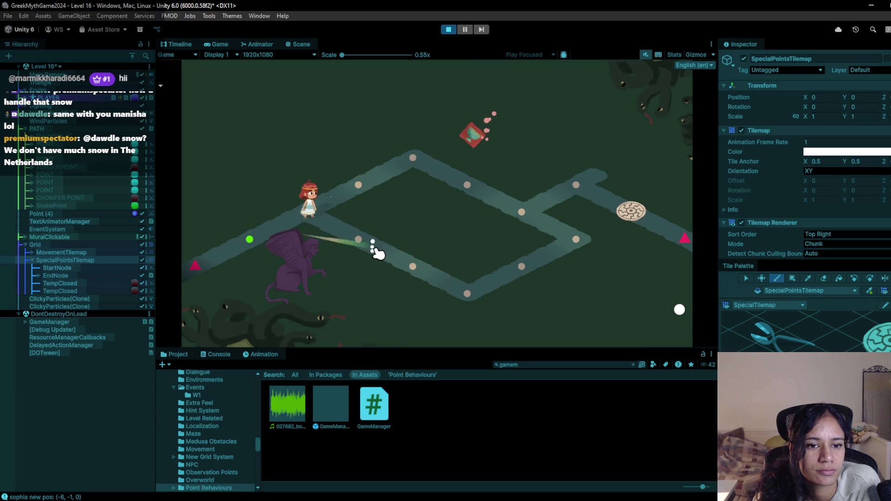
click(424, 285)
click(539, 253)
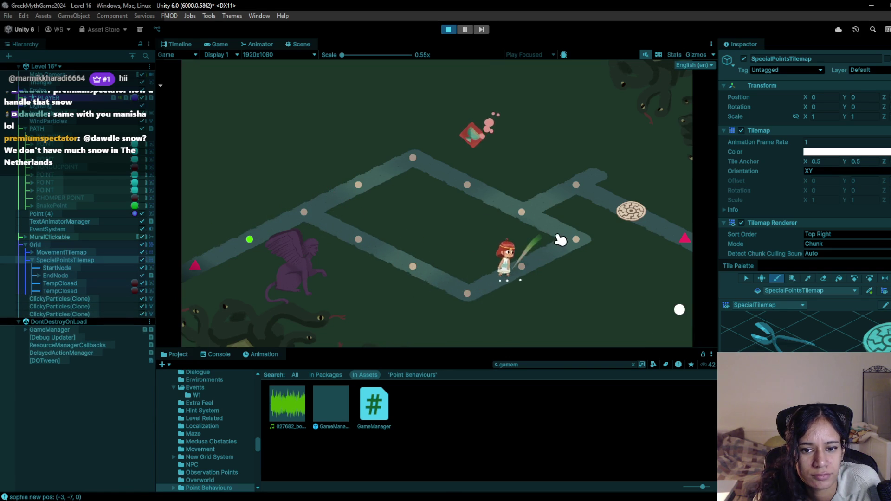
click(577, 190)
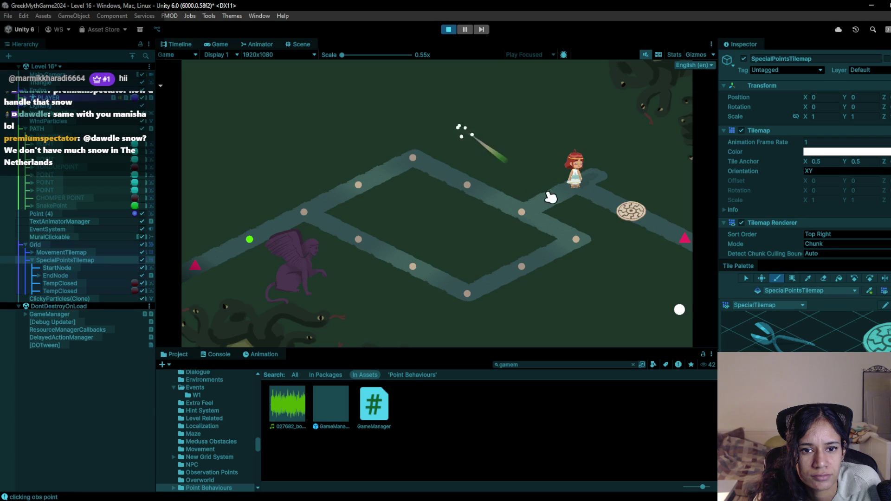
click(432, 307)
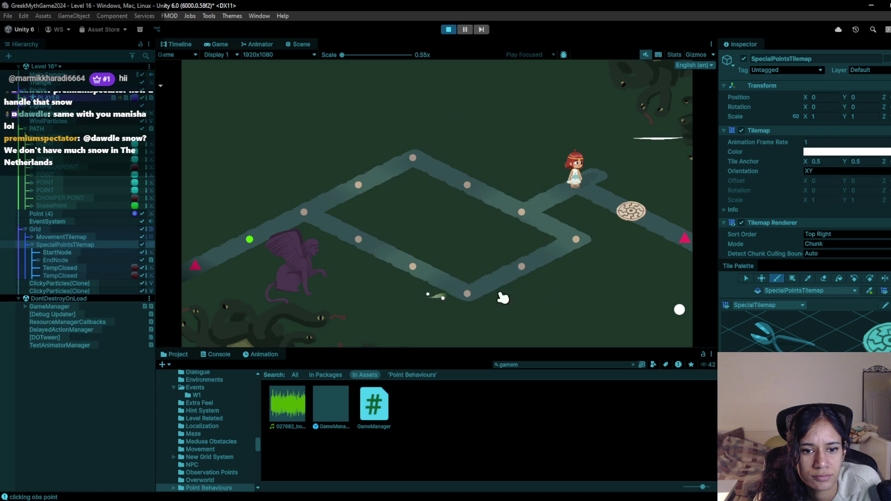
click(637, 216)
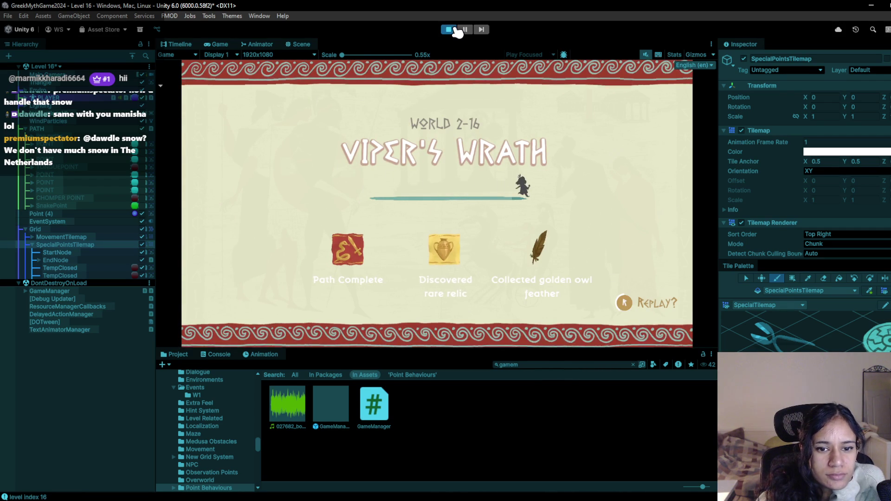
click(454, 29)
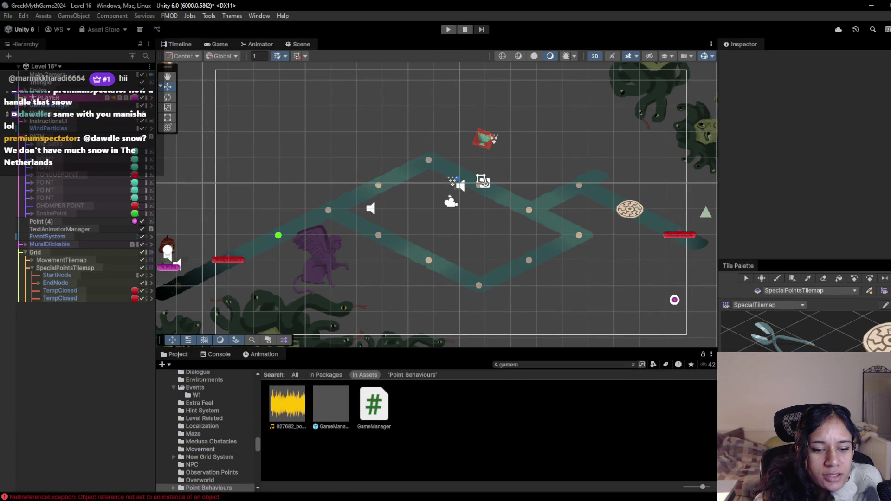
mouse_move(293, 498)
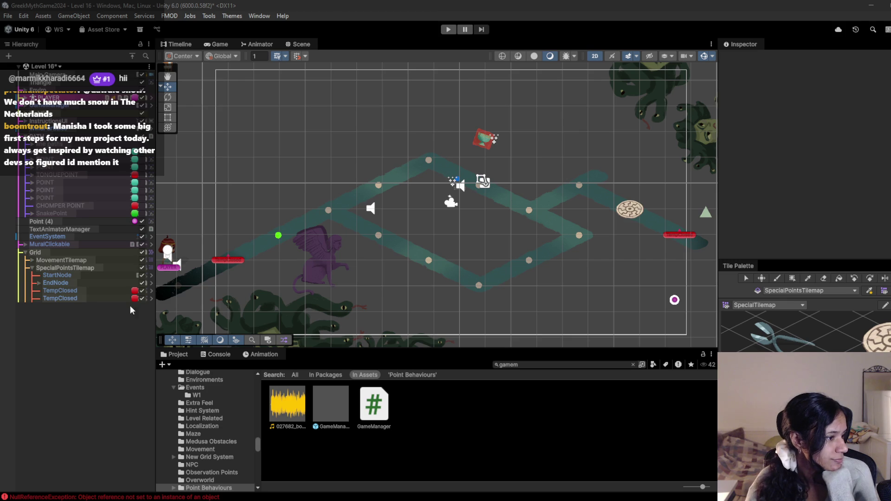
click(59, 66)
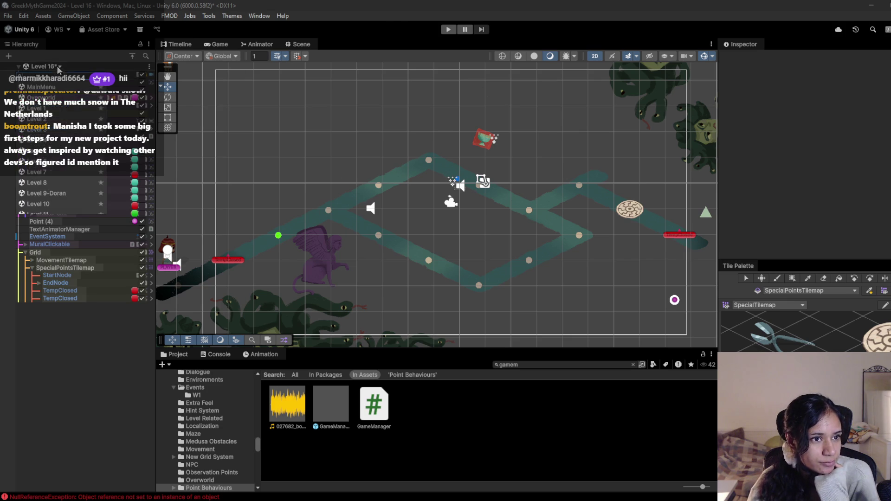
- Open Level 17, saving the Level 16 changes when prompted
click(58, 158)
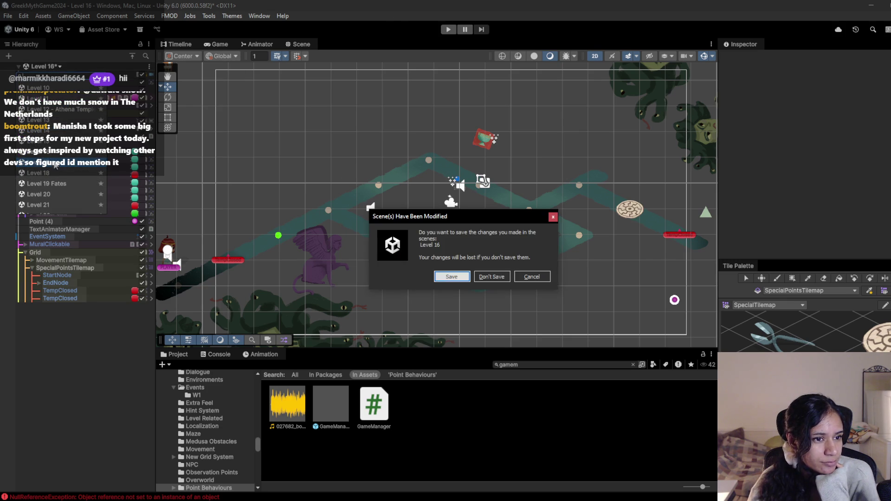
click(452, 276)
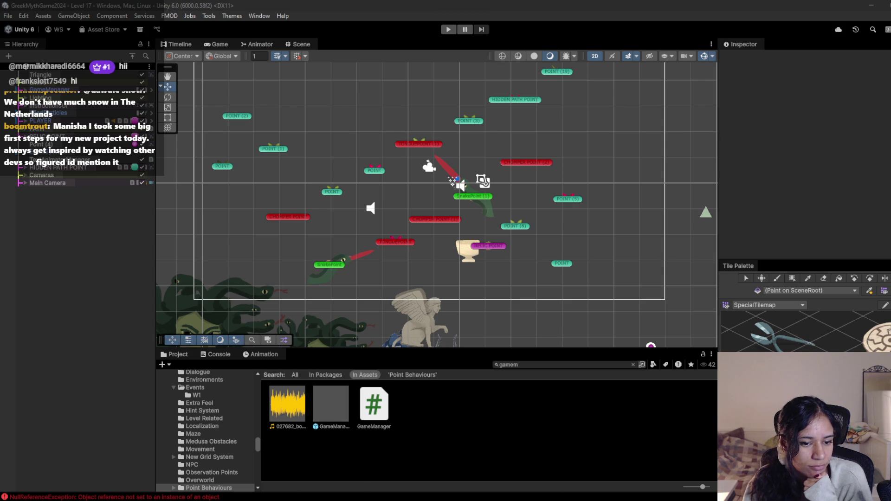
mouse_move(270, 499)
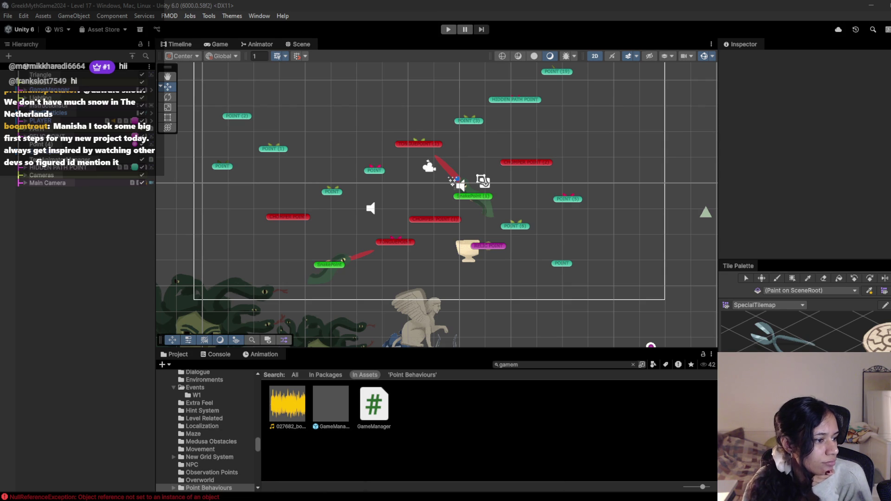
mouse_move(270, 227)
mouse_down()
mouse_move(322, 240)
mouse_move(183, 325)
mouse_up()
mouse_move(523, 167)
mouse_down()
mouse_move(387, 279)
mouse_move(525, 155)
mouse_up()
drag(459, 164, 503, 152)
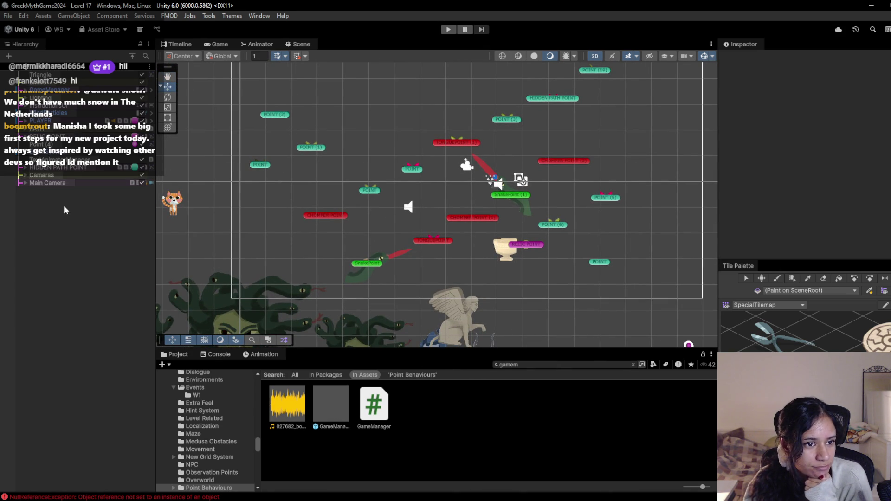
click(534, 365)
text(grid)
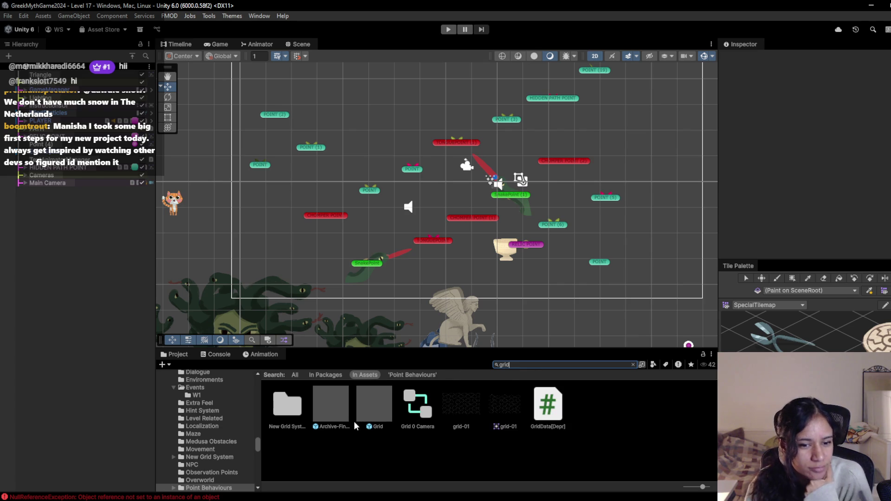
mouse_move(372, 414)
mouse_down()
mouse_move(104, 381)
mouse_move(67, 223)
mouse_up()
click(20, 191)
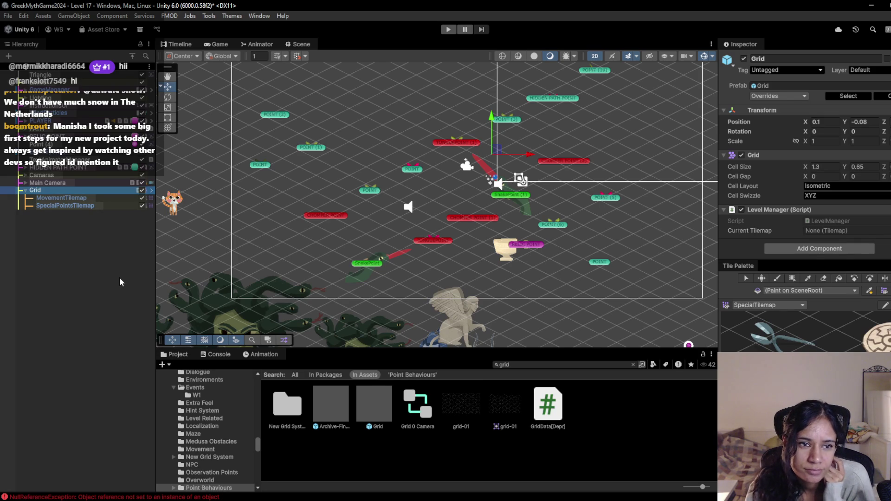
click(90, 198)
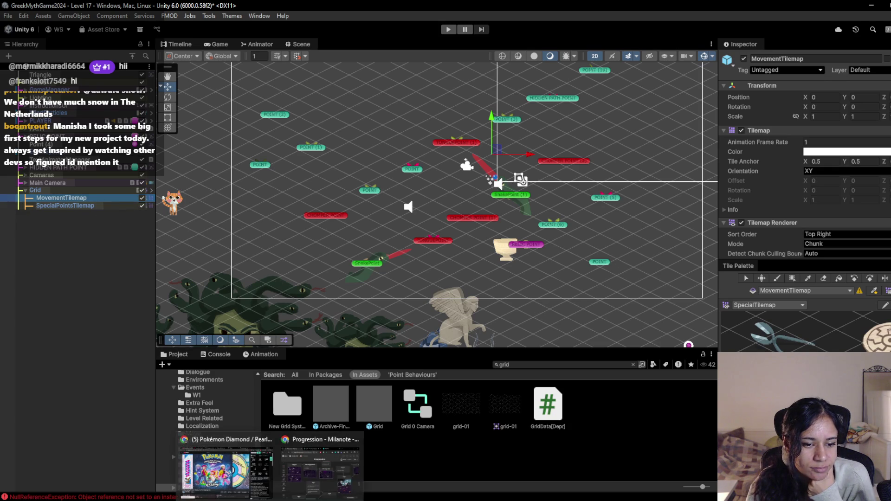
scroll(772, 199, down, 5)
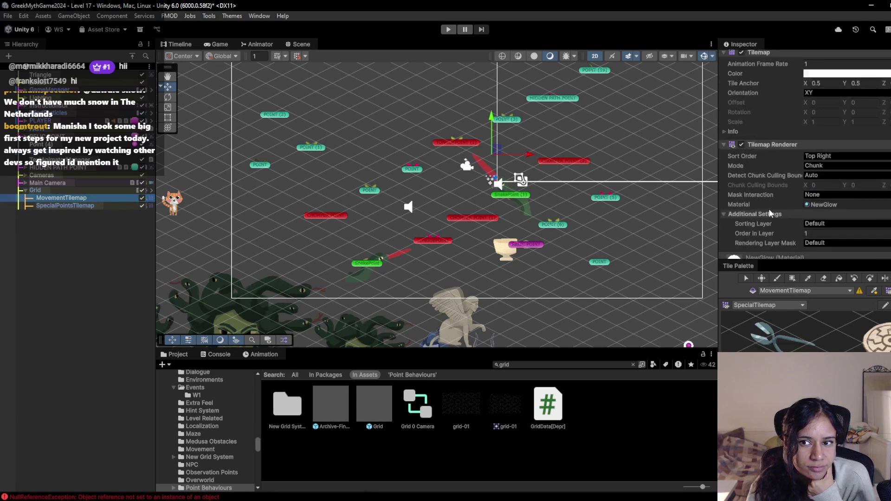
scroll(769, 208, up, 4)
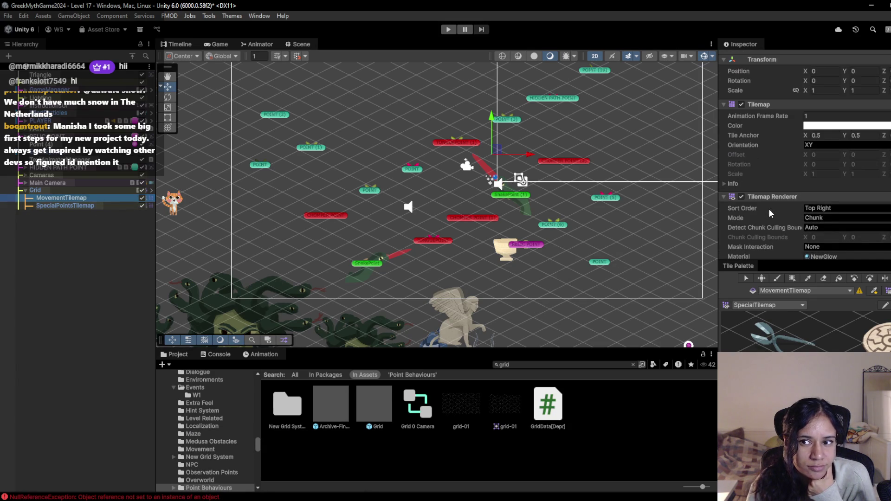
click(74, 190)
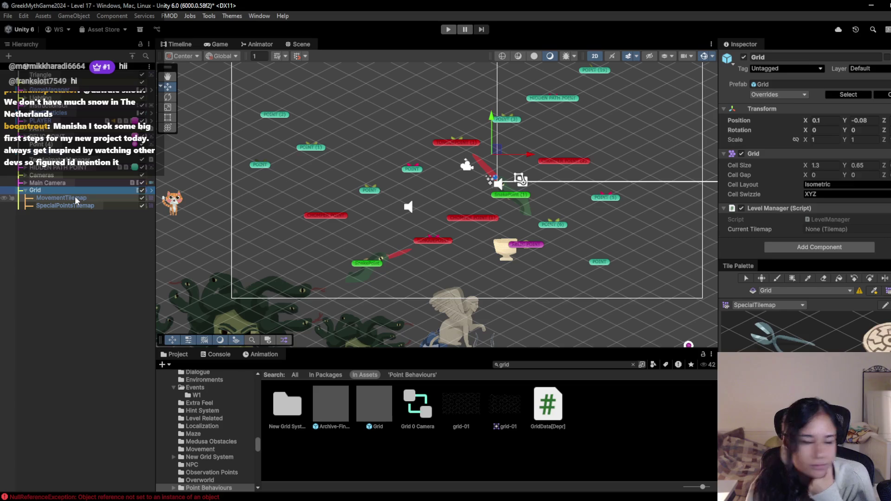
click(76, 199)
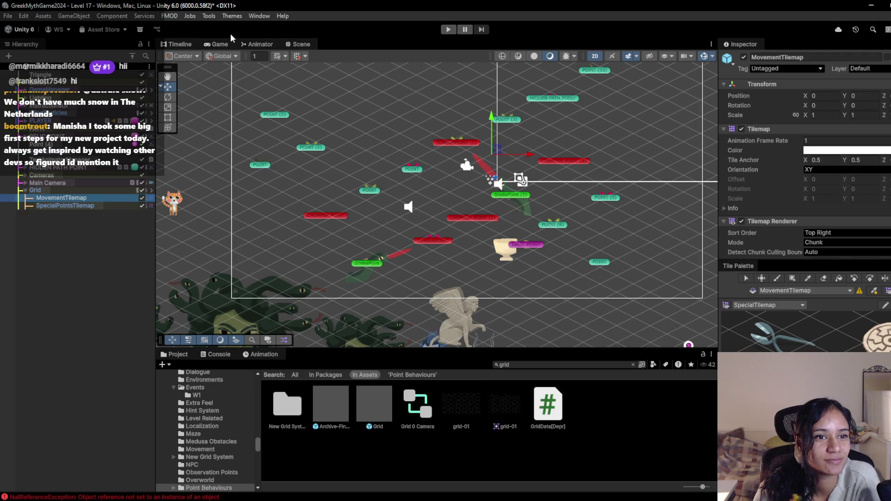
click(221, 43)
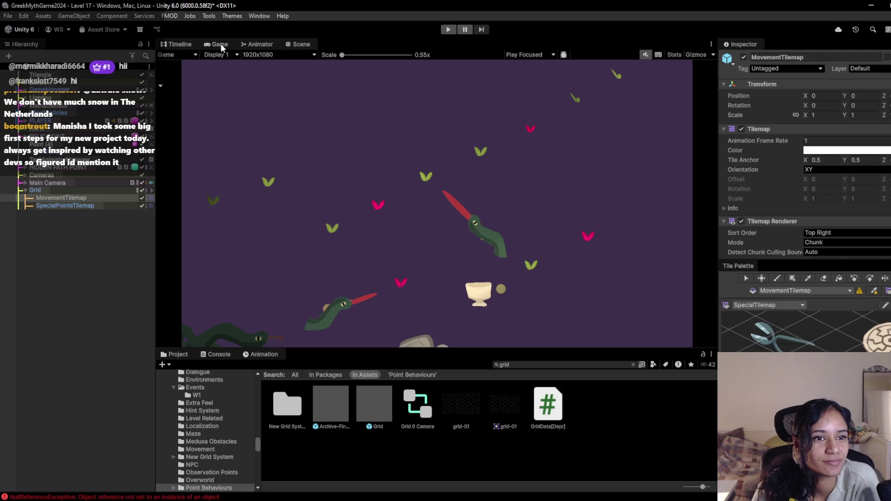
click(302, 44)
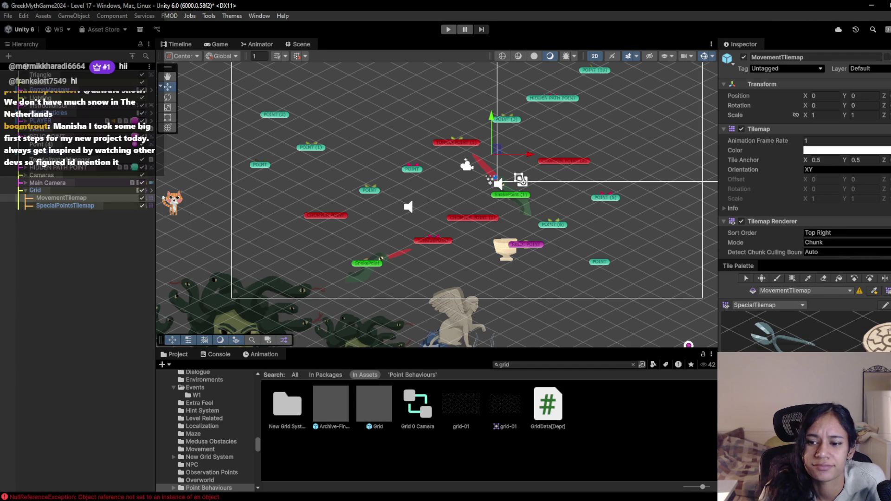
- Load the MedusaTiles palette into the Tile Palette window
click(762, 308)
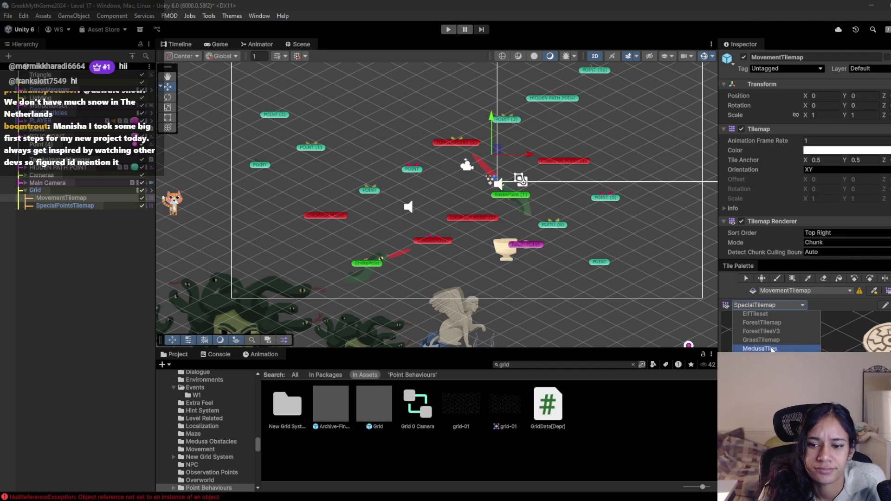
click(761, 348)
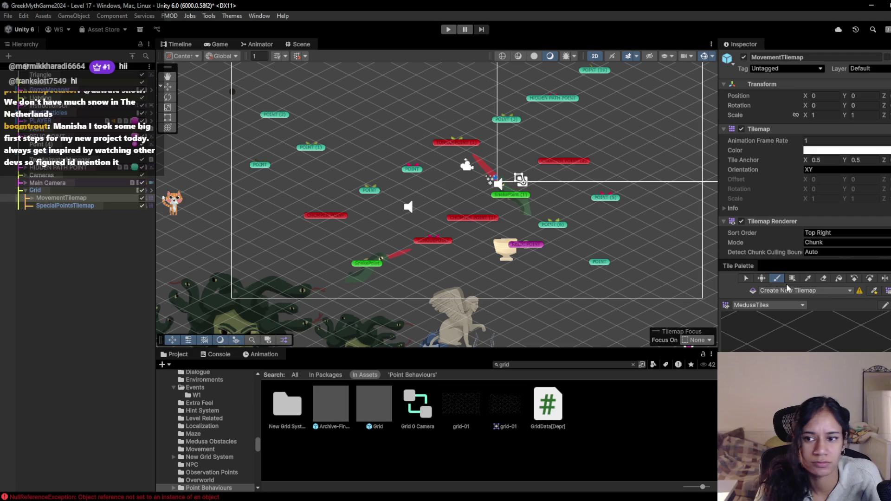
click(823, 278)
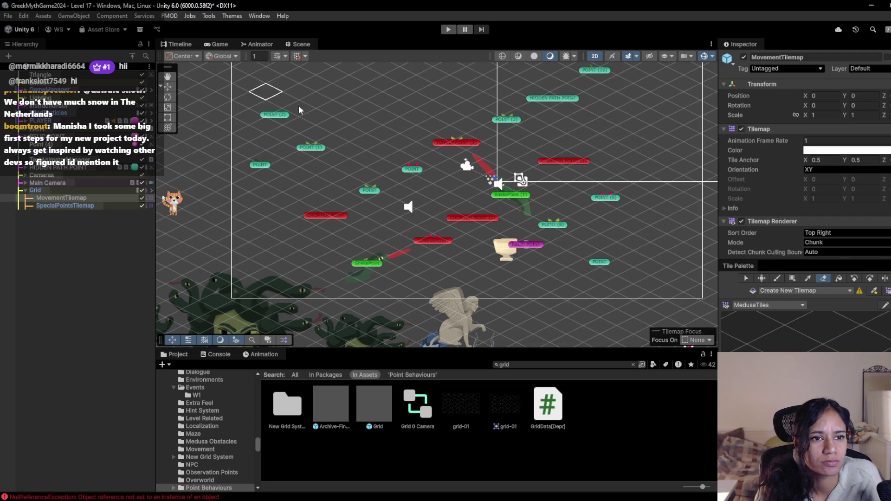
- Paint diagonal path strips on MovementTilemap, with tiles around POINT (1), a middle branch and an arm stretching right
key(b)
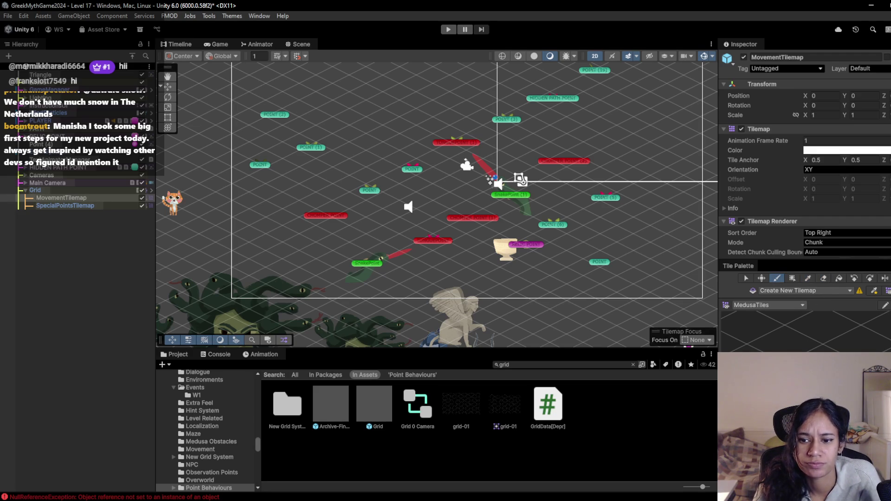
drag(234, 92, 337, 148)
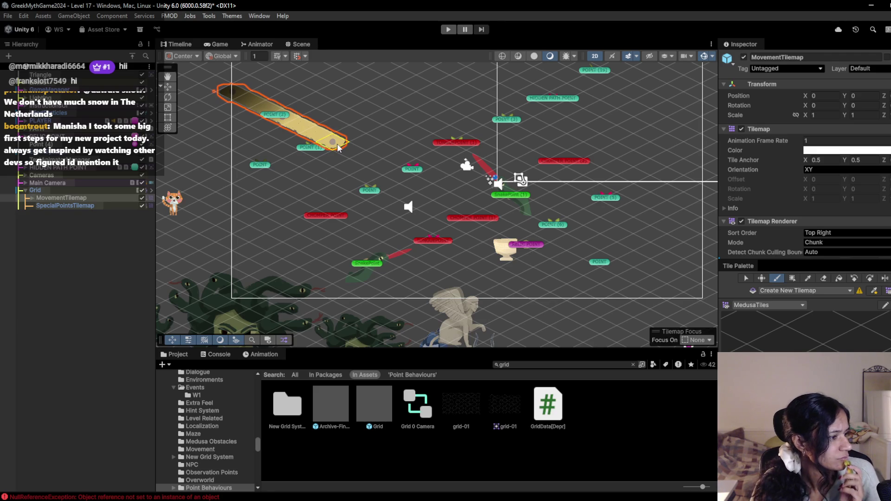
mouse_move(338, 148)
mouse_down()
mouse_move(466, 216)
mouse_move(493, 218)
mouse_up()
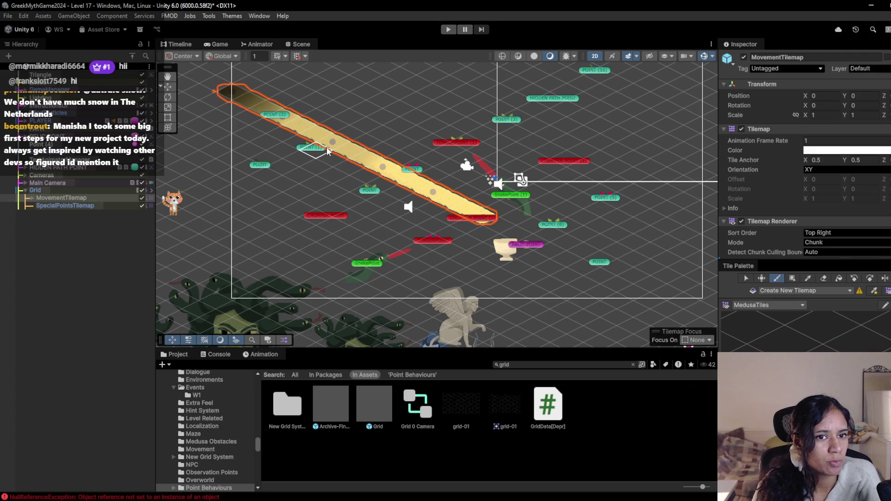
mouse_move(324, 150)
mouse_down()
mouse_move(273, 168)
mouse_move(344, 206)
mouse_move(366, 179)
mouse_move(391, 228)
mouse_move(424, 239)
mouse_move(404, 204)
mouse_move(478, 223)
mouse_move(446, 243)
mouse_move(428, 238)
mouse_up()
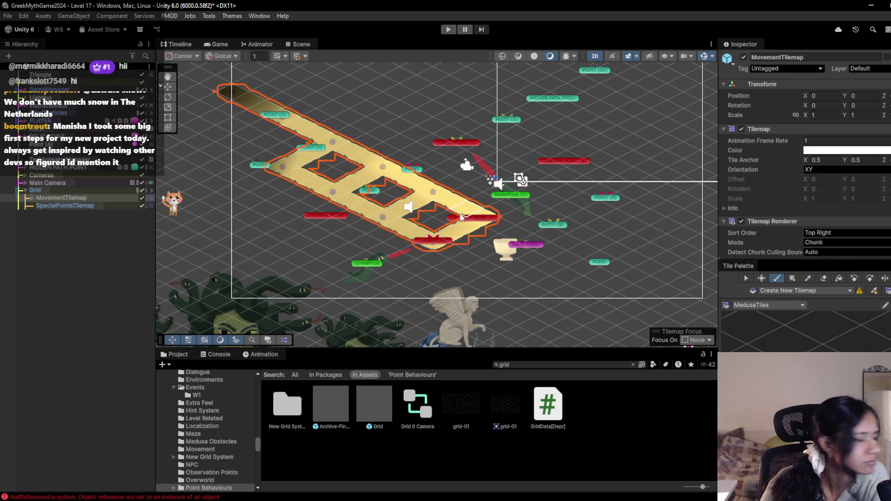
mouse_move(438, 186)
mouse_down()
mouse_move(499, 167)
mouse_move(535, 203)
mouse_up()
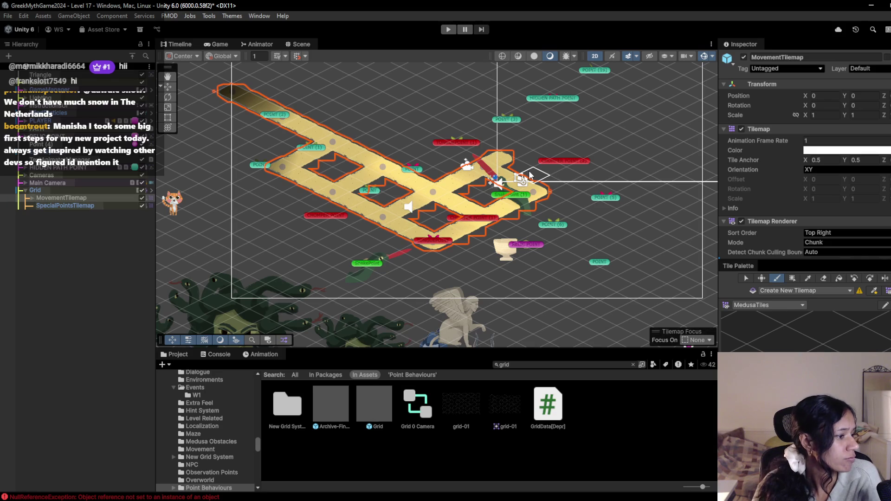
drag(514, 156, 534, 140)
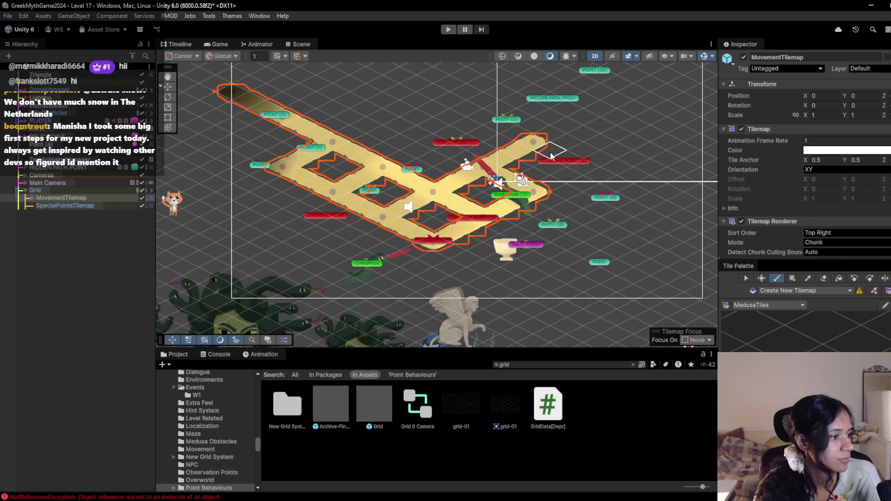
mouse_move(551, 156)
mouse_down()
mouse_move(587, 185)
mouse_move(603, 179)
mouse_move(628, 197)
mouse_move(587, 220)
mouse_move(712, 285)
mouse_up()
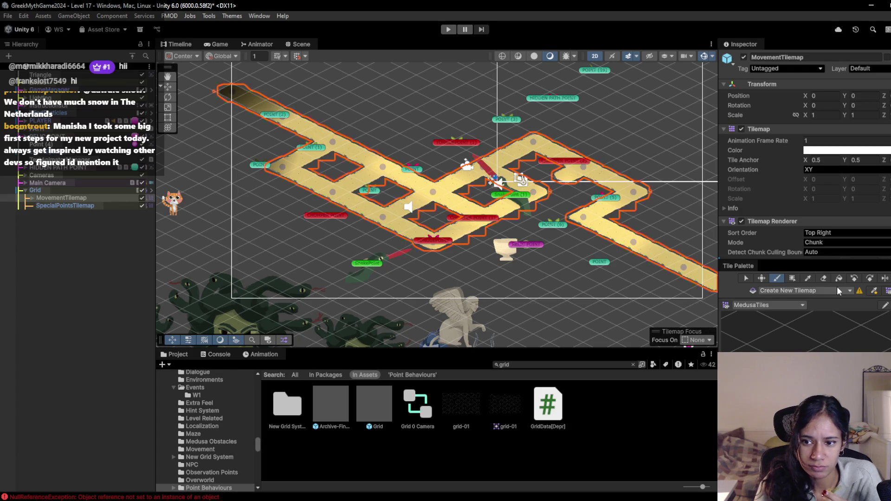
click(823, 278)
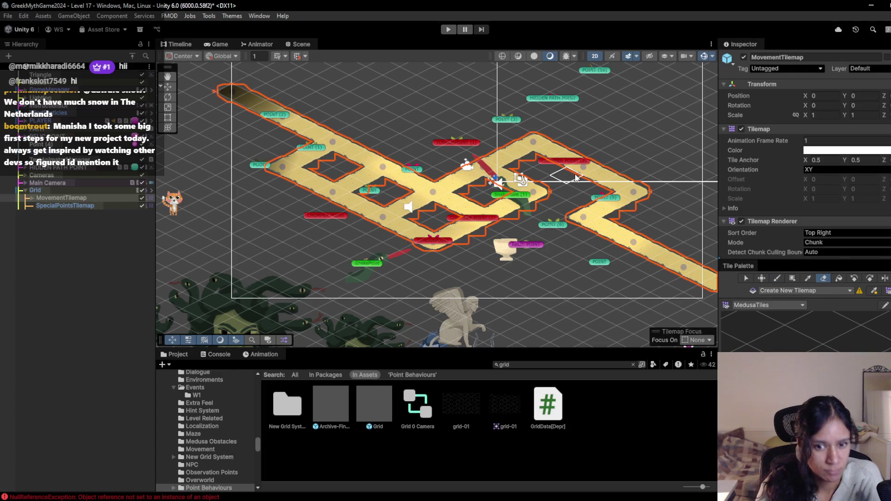
- Preview Level 17 in the Game view and return to the Scene view
key(b)
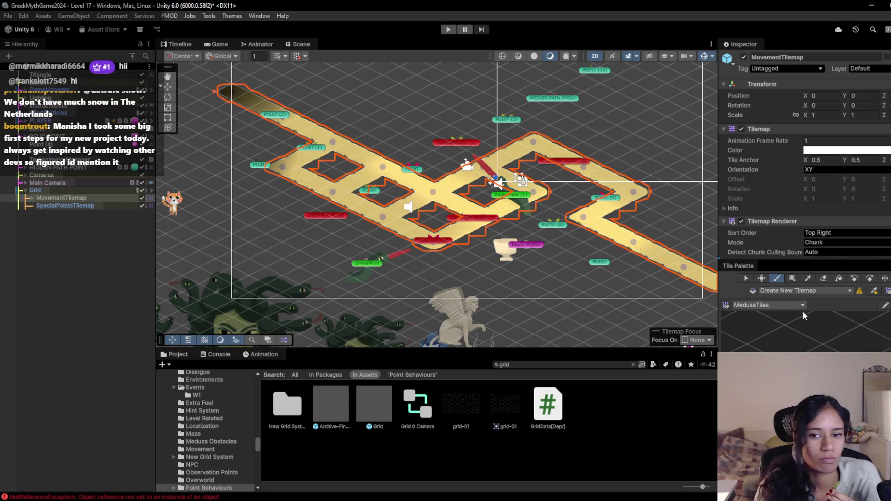
click(823, 278)
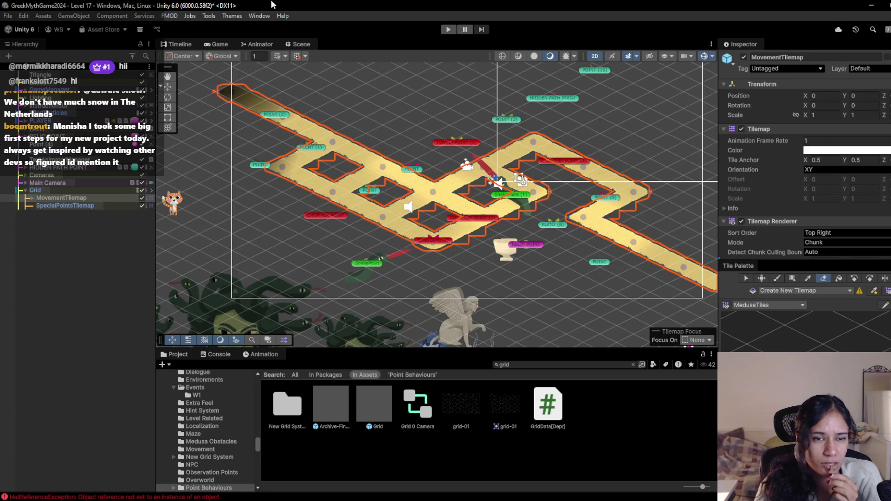
click(208, 46)
click(298, 44)
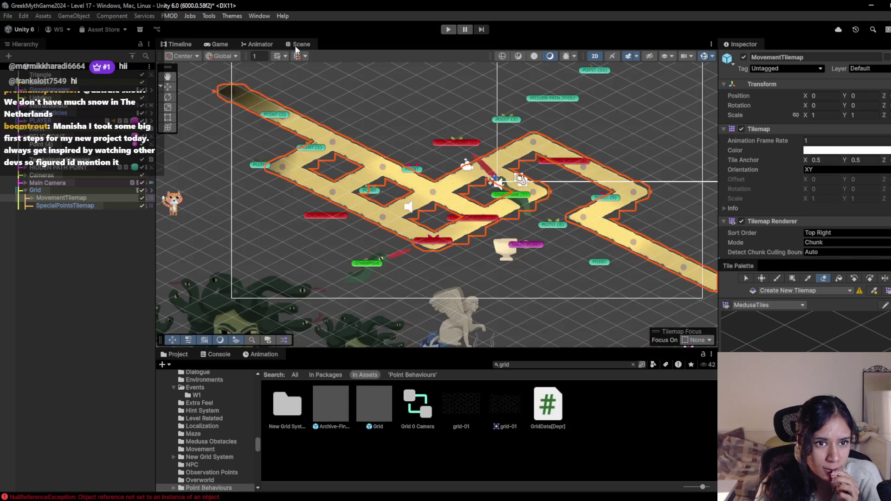
- Open Level 14, saving the Level 17 changes when prompted
click(54, 69)
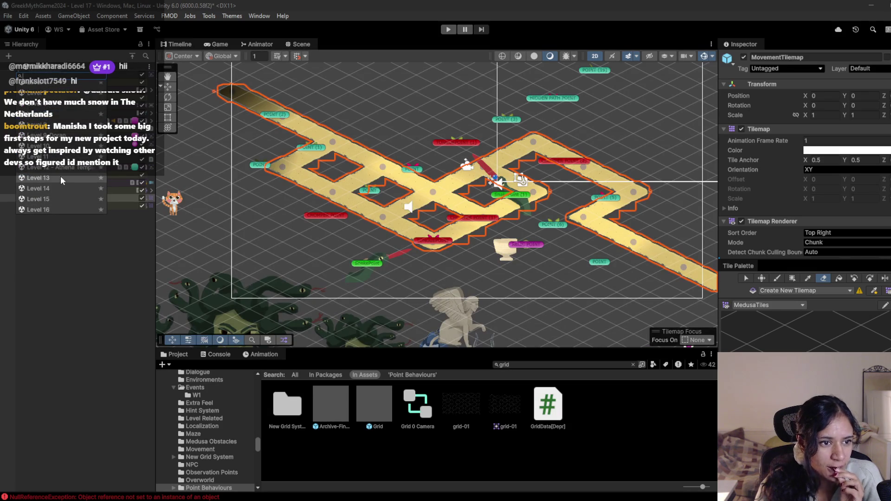
scroll(62, 180, down, 2)
click(63, 169)
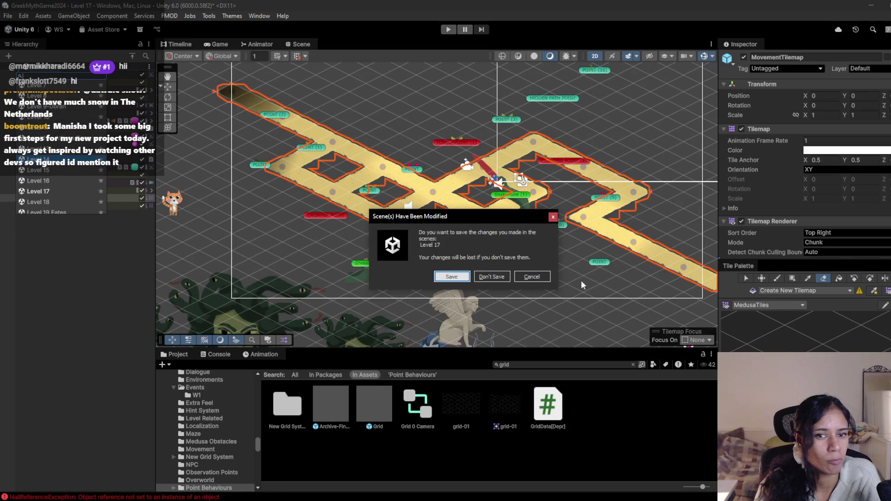
click(448, 277)
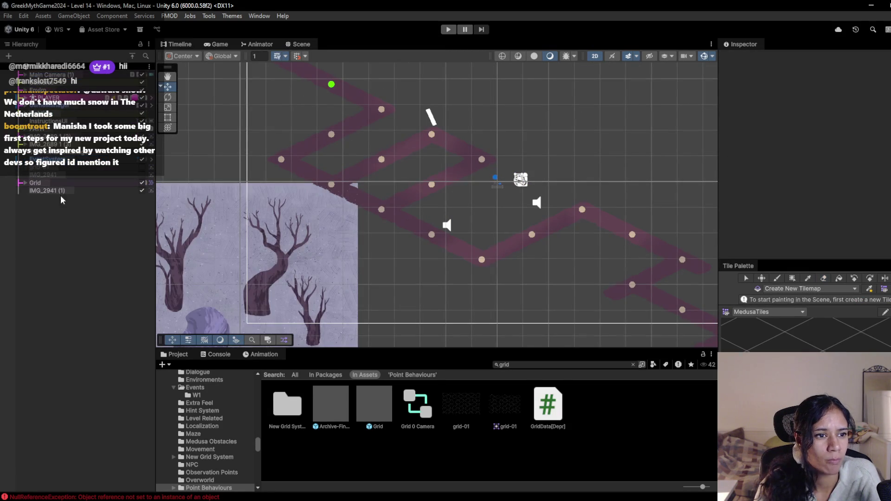
- Inspect Level 14's camera background colour and the path tilemap's tint hex value
click(49, 76)
scroll(806, 233, down, 8)
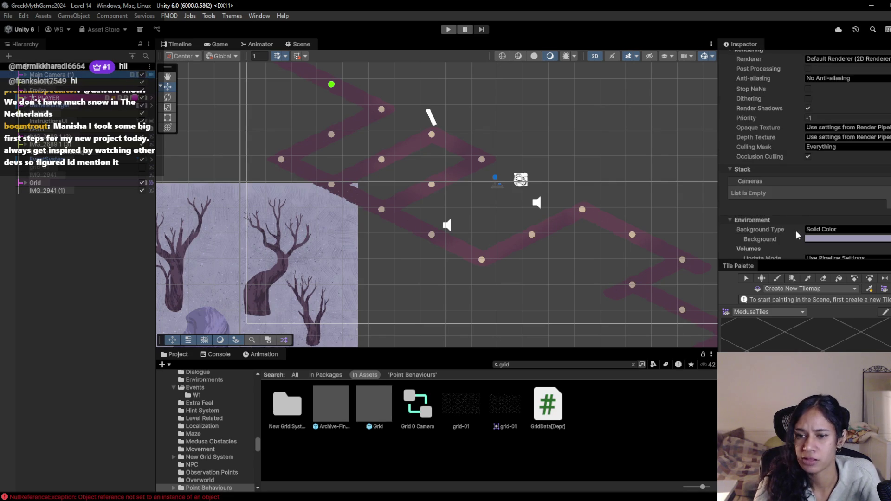
click(859, 239)
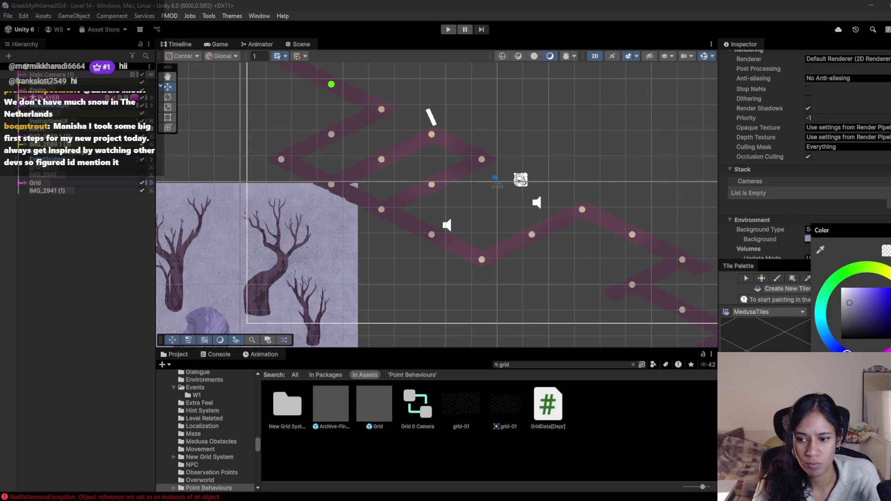
click(683, 7)
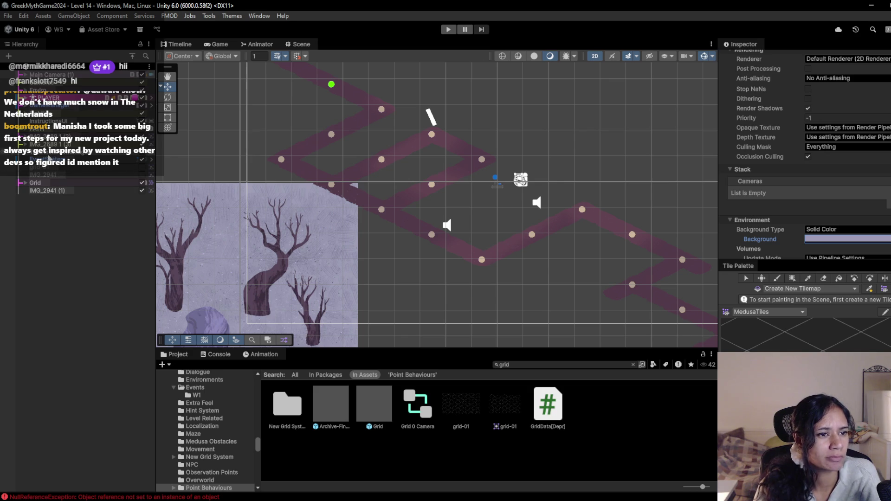
click(25, 182)
click(78, 192)
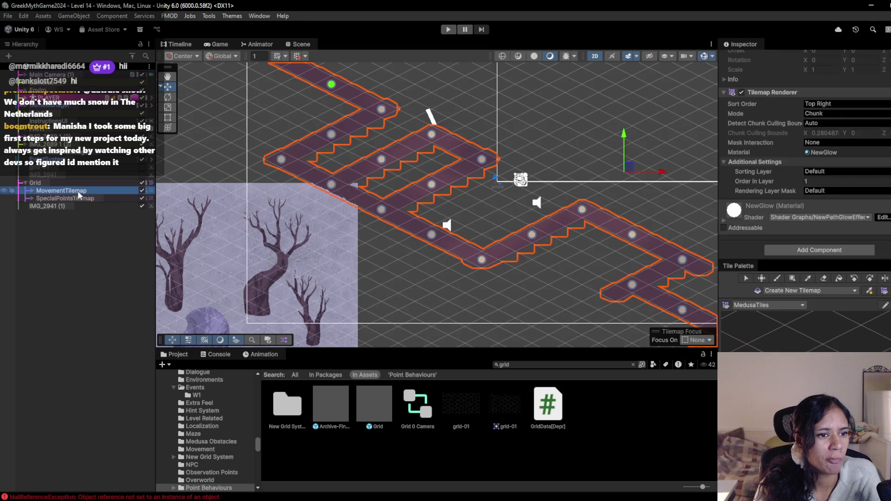
scroll(872, 166, up, 5)
click(866, 123)
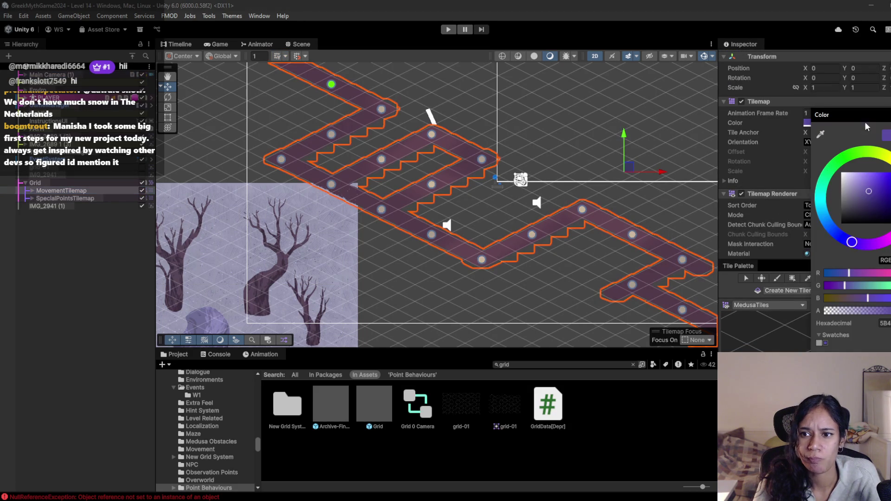
click(884, 323)
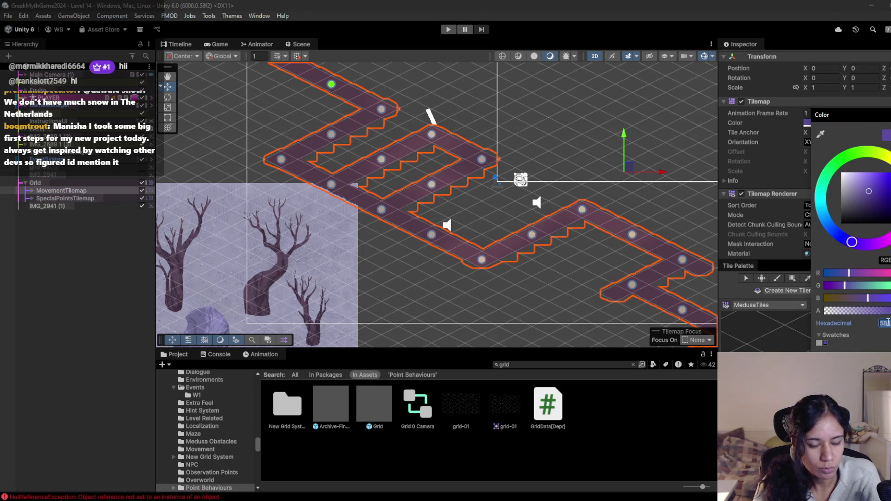
- Open Level 15 and run a quick test play
click(57, 69)
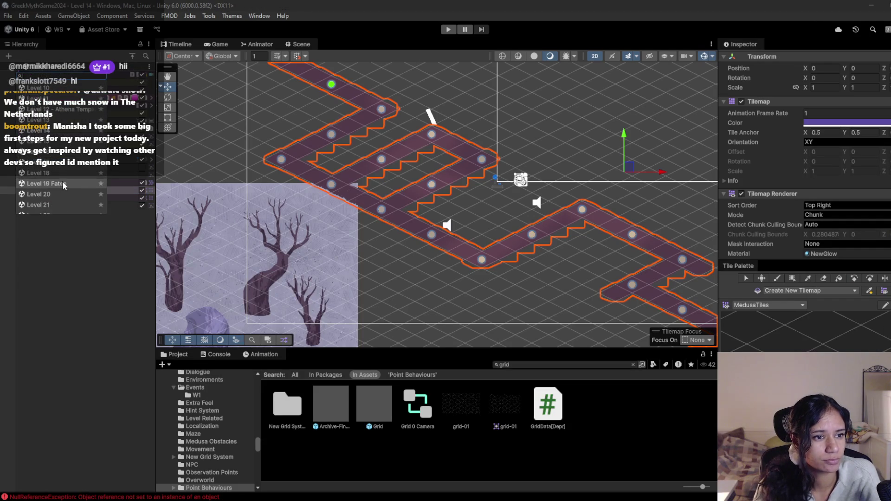
click(64, 141)
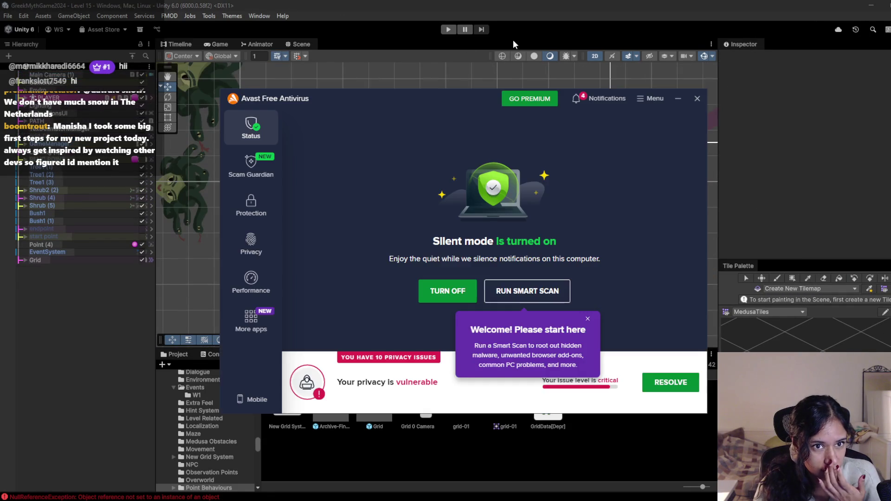
click(448, 29)
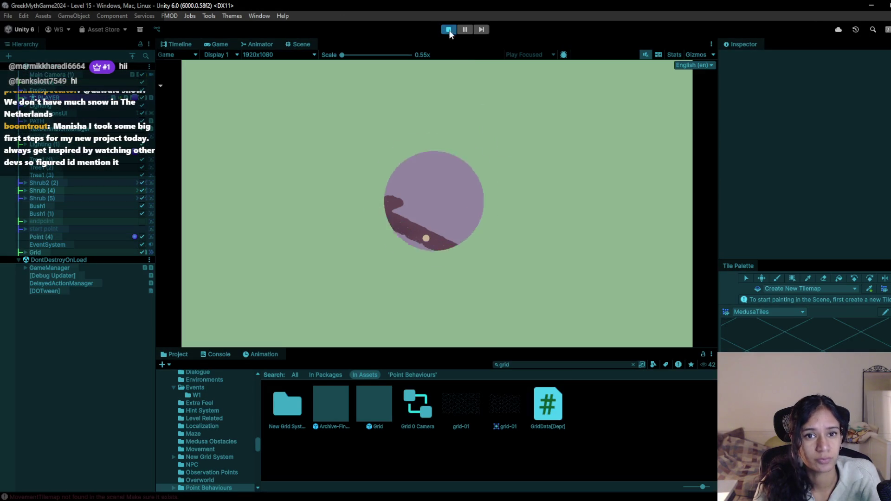
click(449, 30)
- Switch to Level 16, answering the unsaved-changes prompt for Level 15
click(57, 69)
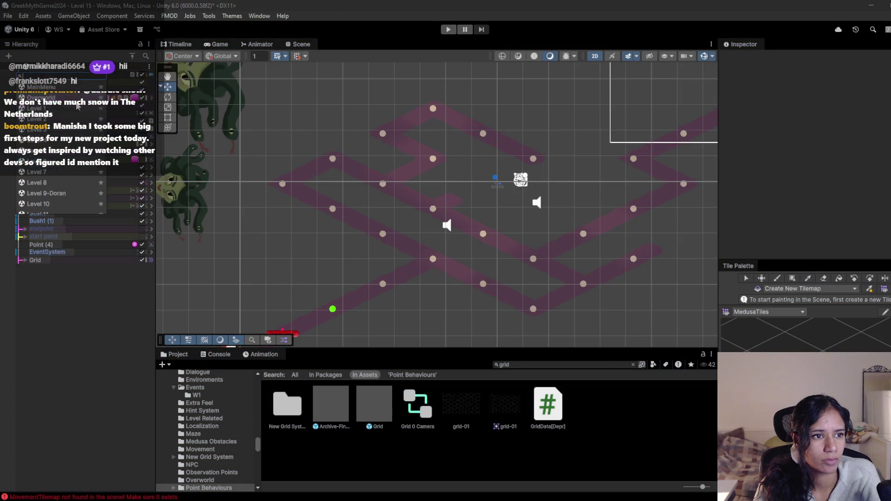
scroll(73, 187, down, 3)
click(70, 183)
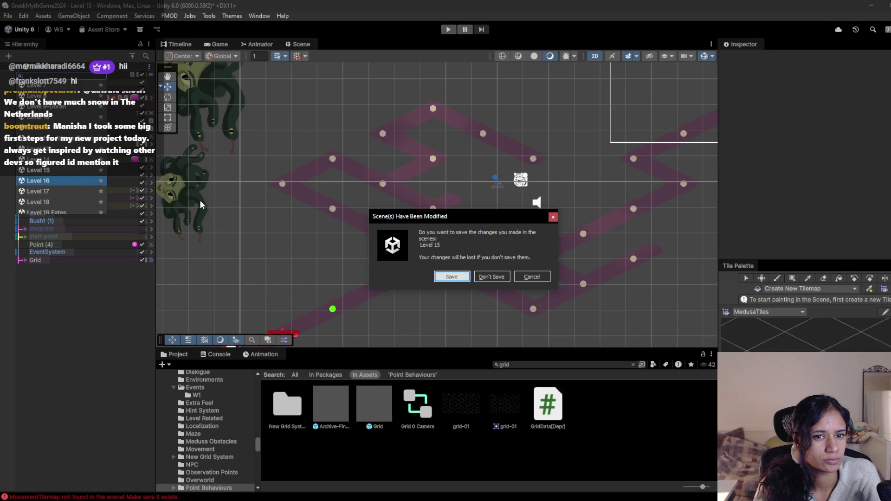
click(449, 277)
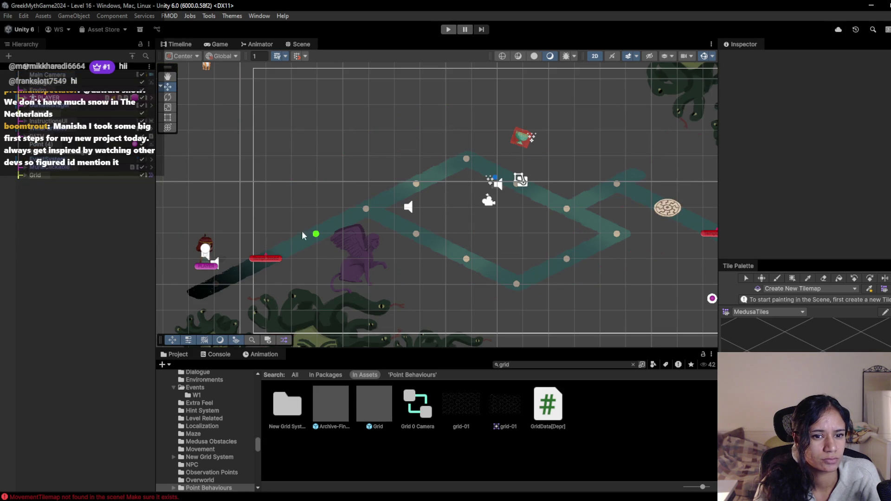
- Change Level 16's MovementTilemap tint from teal to purple
click(22, 175)
click(42, 182)
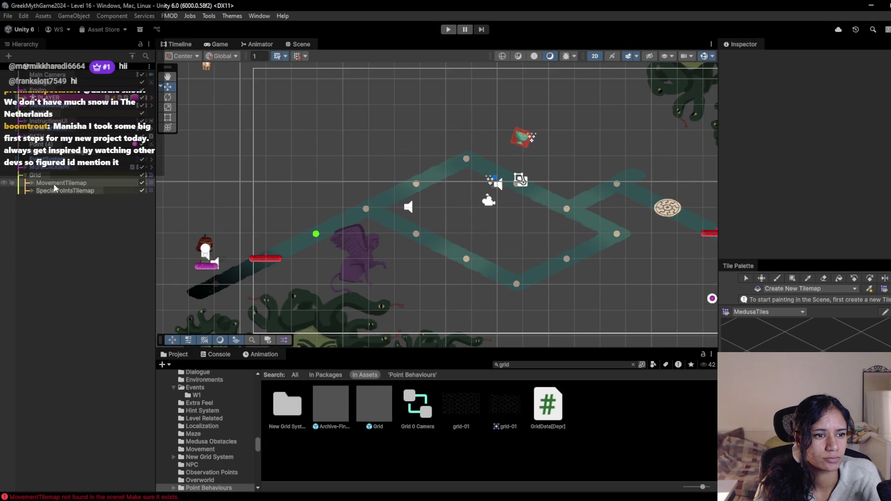
click(30, 183)
click(30, 183)
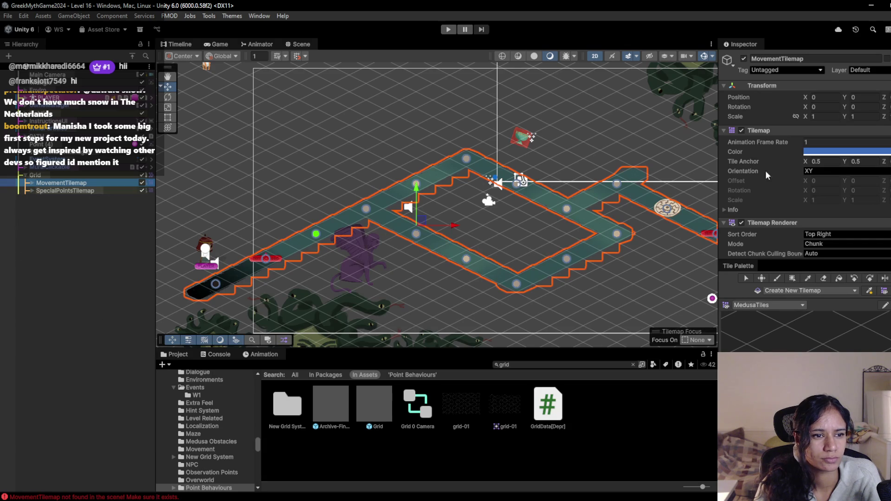
click(863, 151)
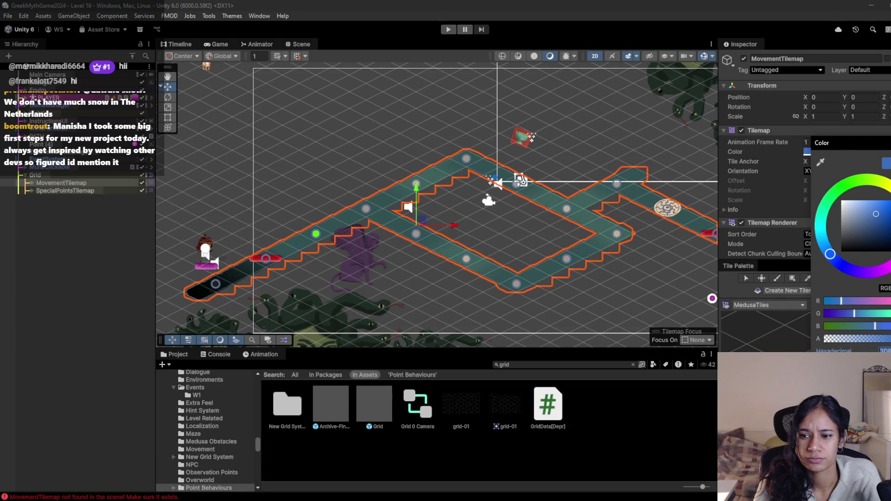
drag(830, 253, 851, 270)
click(74, 191)
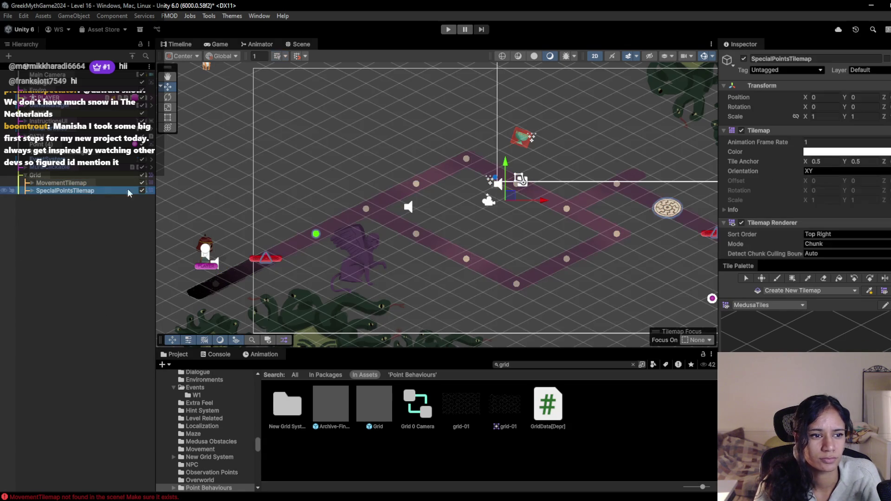
- Set the Main Camera's background colour to the pasted purple value
click(48, 75)
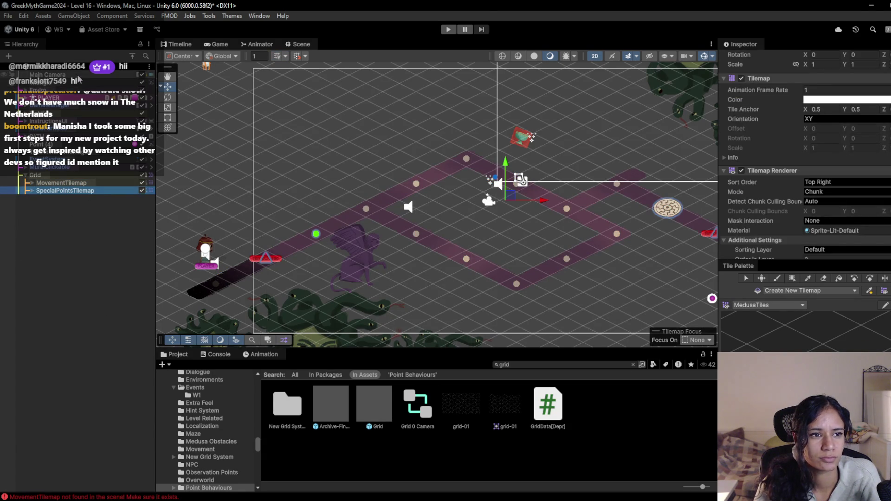
scroll(883, 225, down, 5)
scroll(883, 226, down, 3)
click(884, 161)
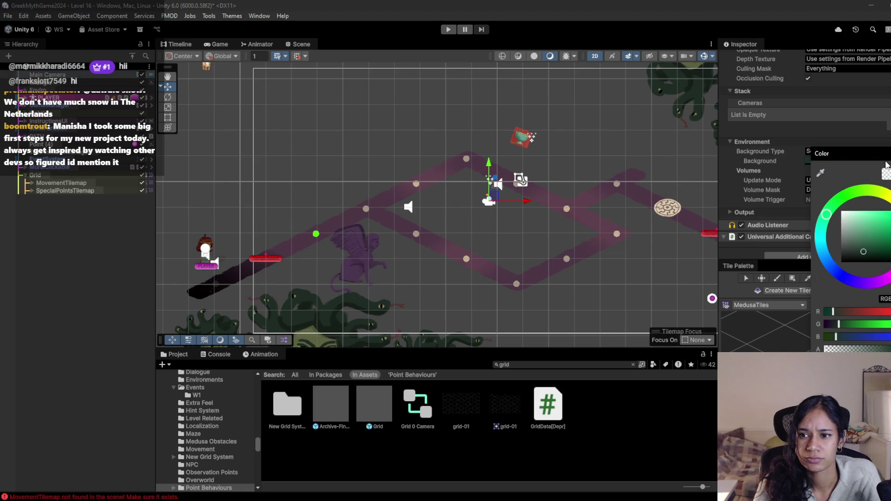
key(ctrl+v)
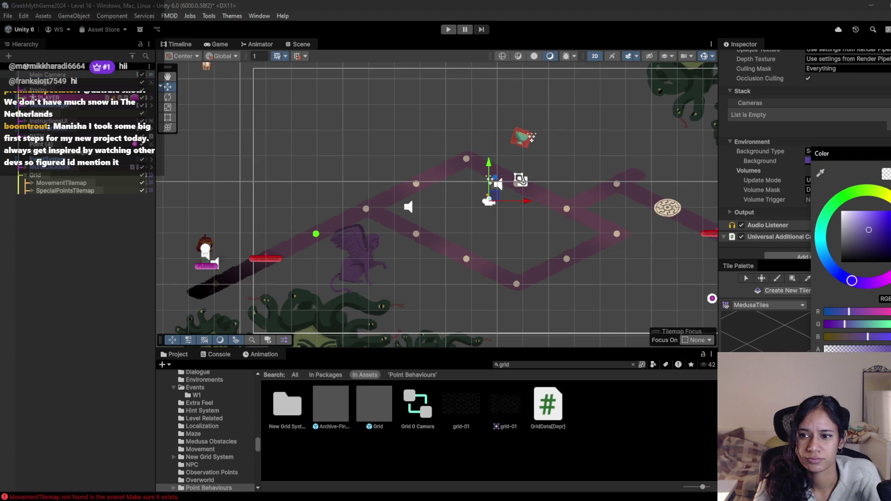
click(769, 148)
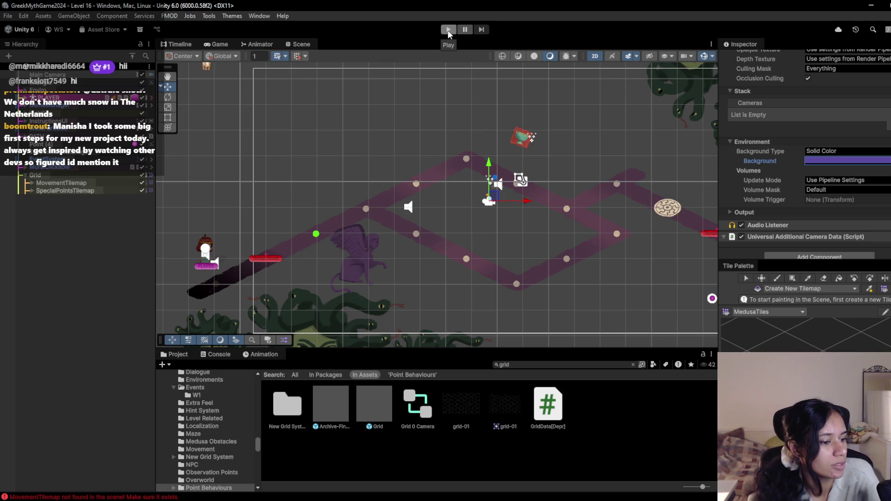
- Play-test Level 16 to preview the new purple colours, then stop
mouse_move(578, 197)
mouse_down()
mouse_move(489, 179)
mouse_move(578, 195)
mouse_move(560, 196)
mouse_up()
click(448, 29)
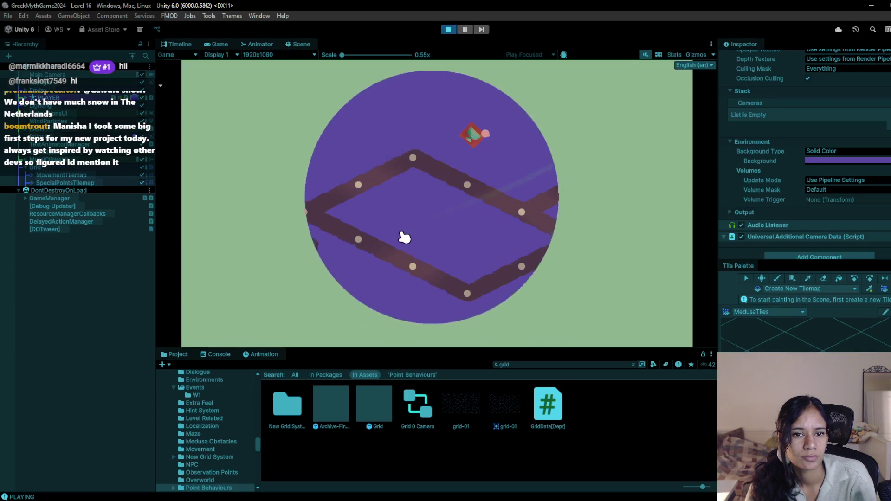
click(452, 29)
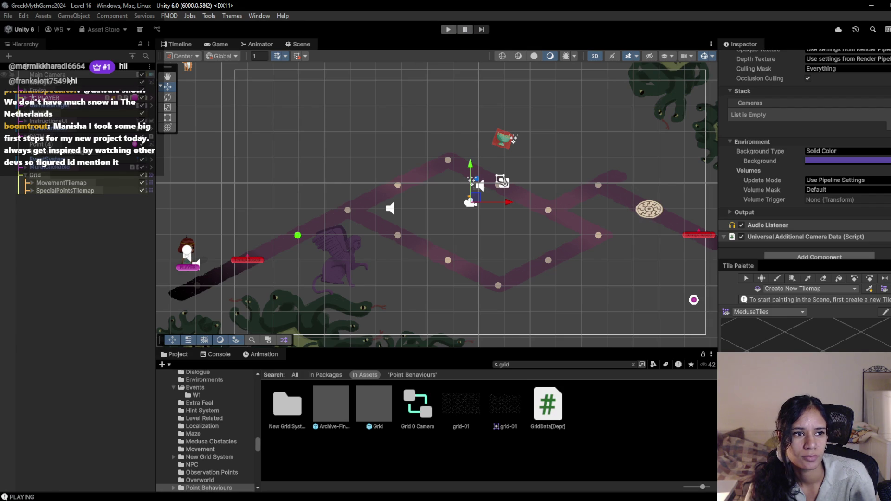
- Open Level 15, play-test it, and bring up its camera background colour
key(ctrl+shift+o)
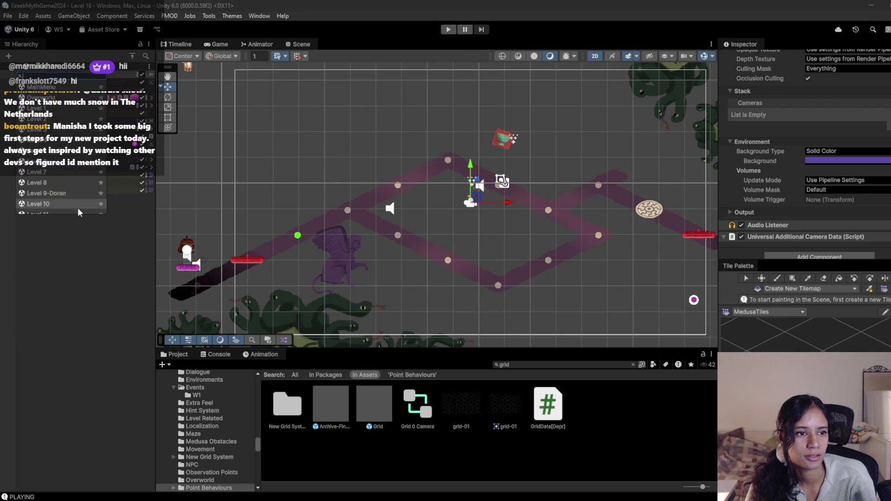
click(65, 198)
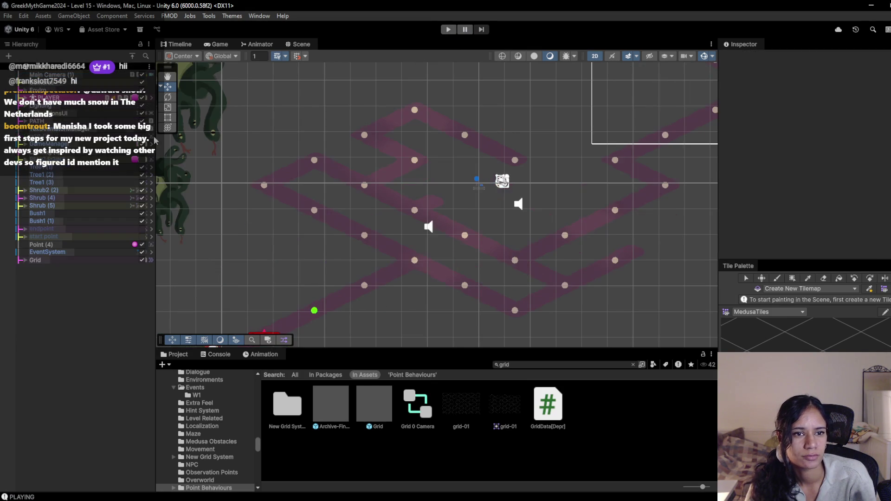
click(448, 29)
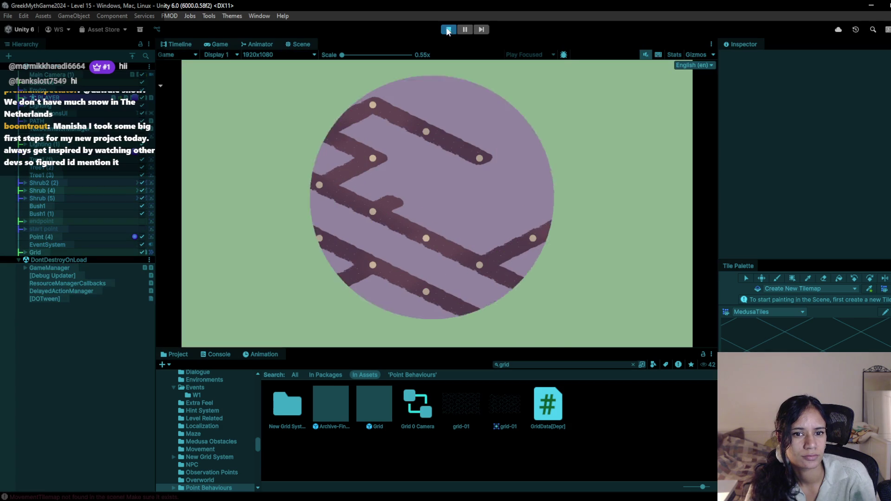
key(ctrl+p)
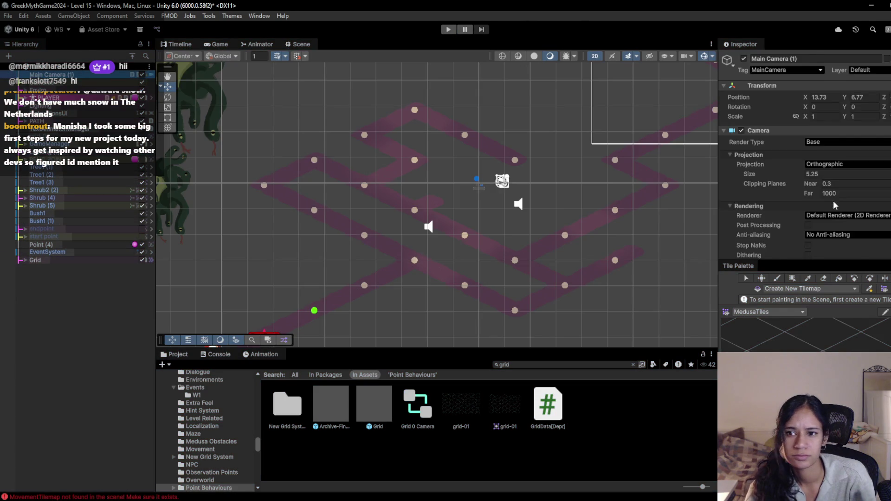
click(845, 161)
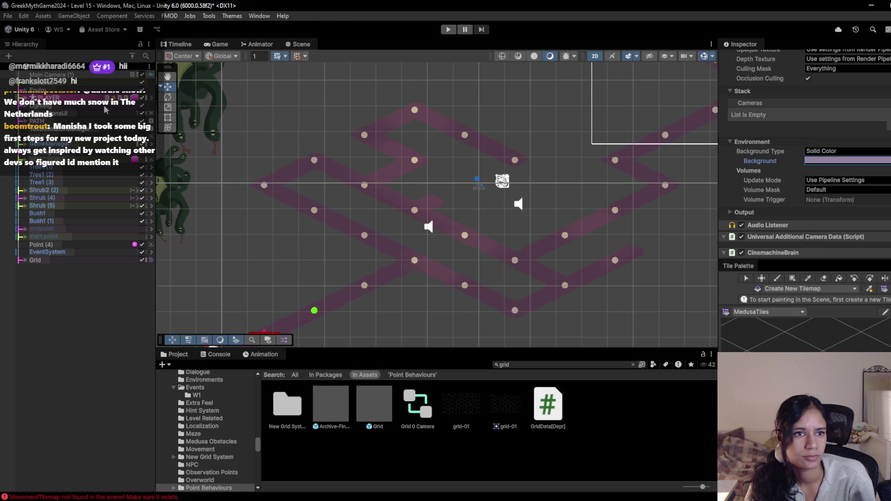
- Reopen the Level 16 scene, dismissing the unsaved-changes prompt
click(44, 73)
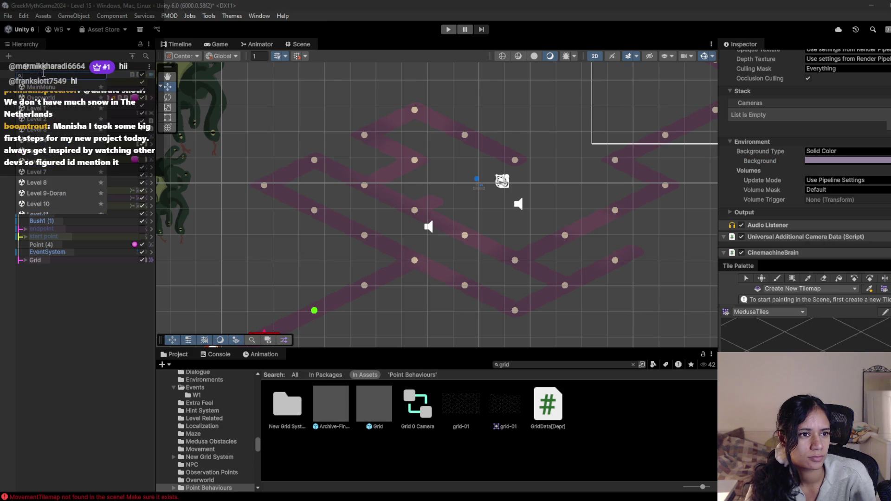
scroll(71, 205, down, 3)
click(62, 209)
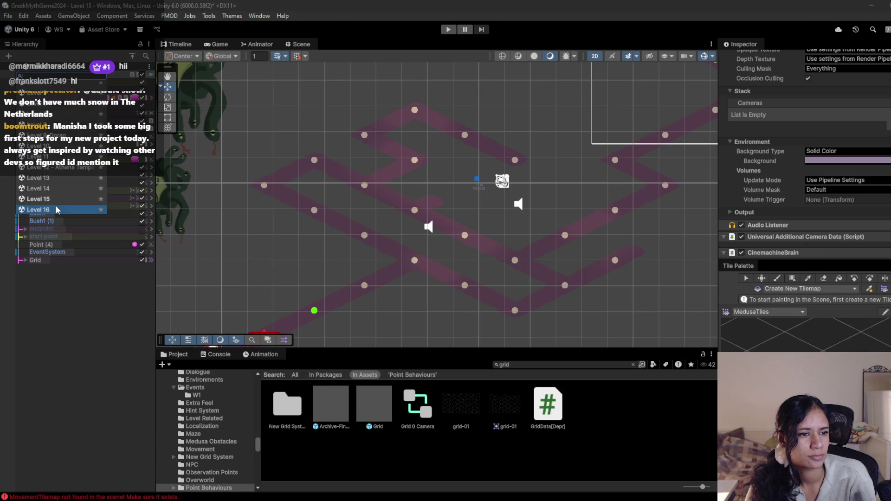
click(488, 277)
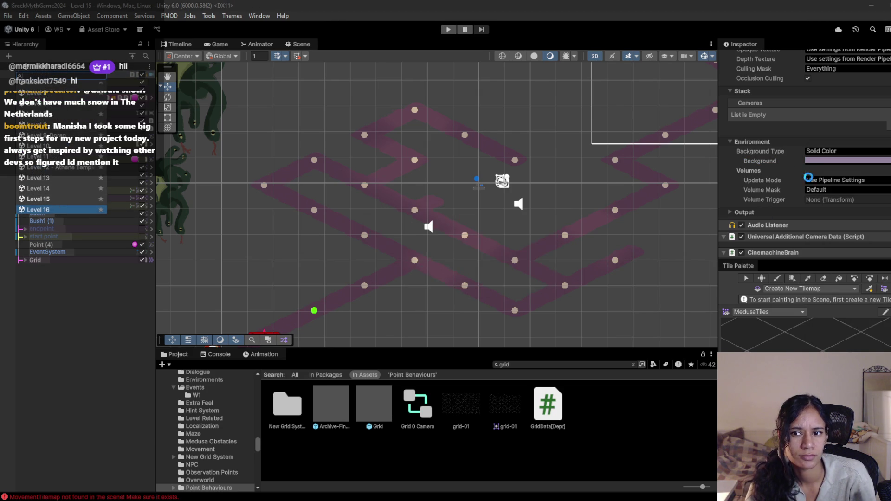
- Lighten Level 16's camera background toward lavender and preview it in the Game view
click(46, 74)
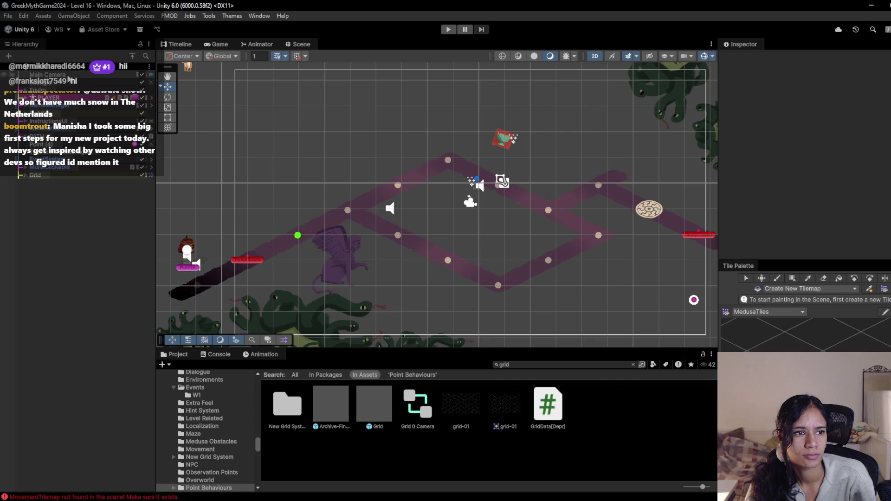
scroll(858, 223, down, 5)
scroll(857, 222, down, 3)
click(864, 205)
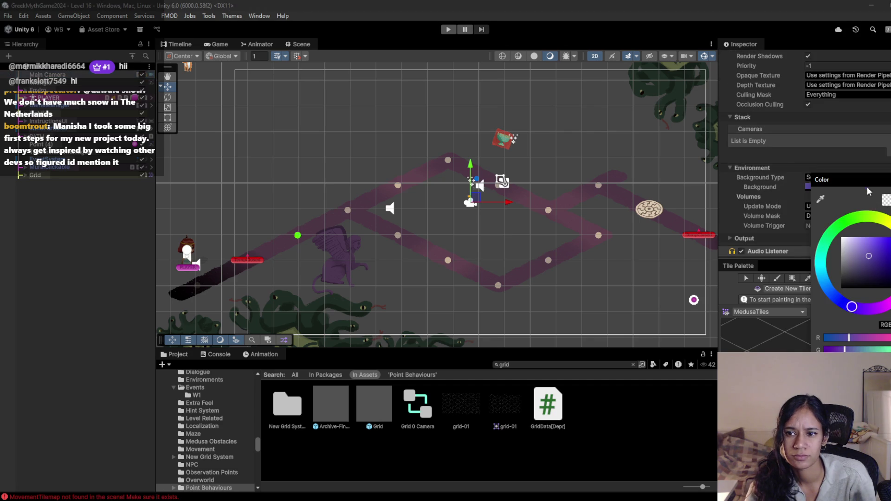
drag(851, 306, 868, 308)
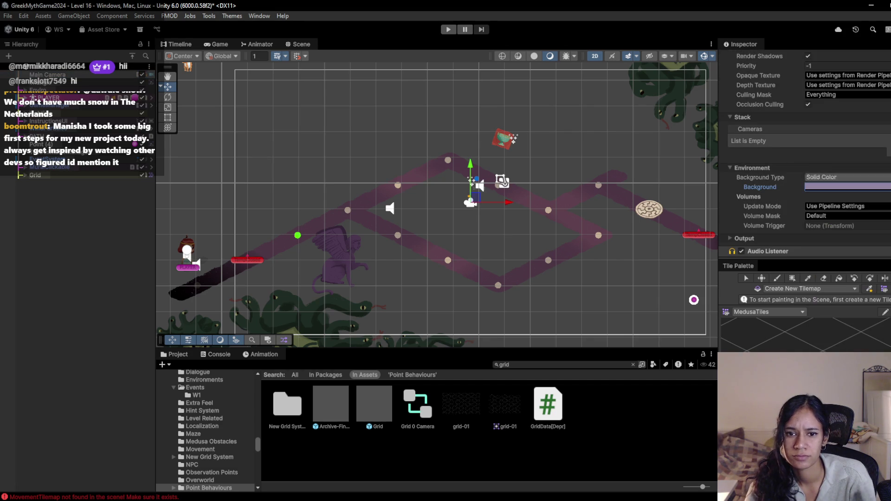
click(217, 44)
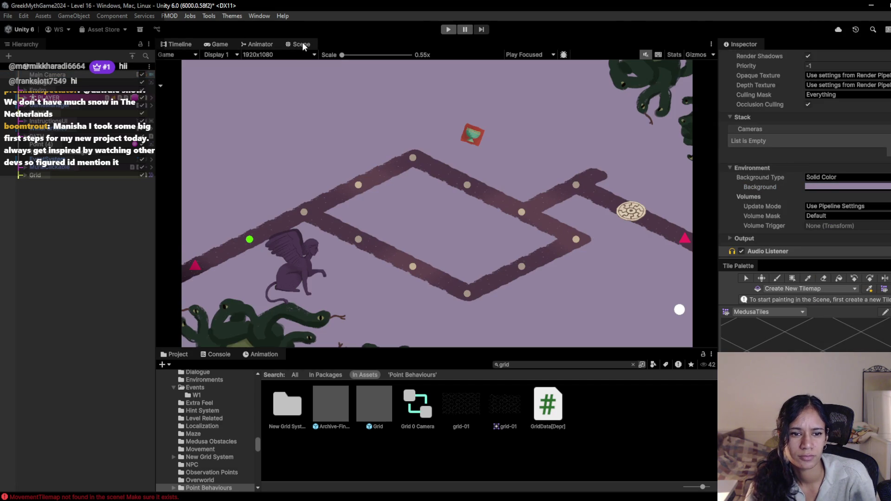
click(302, 44)
- Move the griffin sprite up into the level's top-left corner and check it in Game view
drag(319, 239, 309, 118)
mouse_move(354, 138)
mouse_down()
mouse_move(320, 88)
mouse_move(325, 107)
mouse_move(315, 121)
mouse_up()
key(e)
key(w)
drag(304, 88, 253, 100)
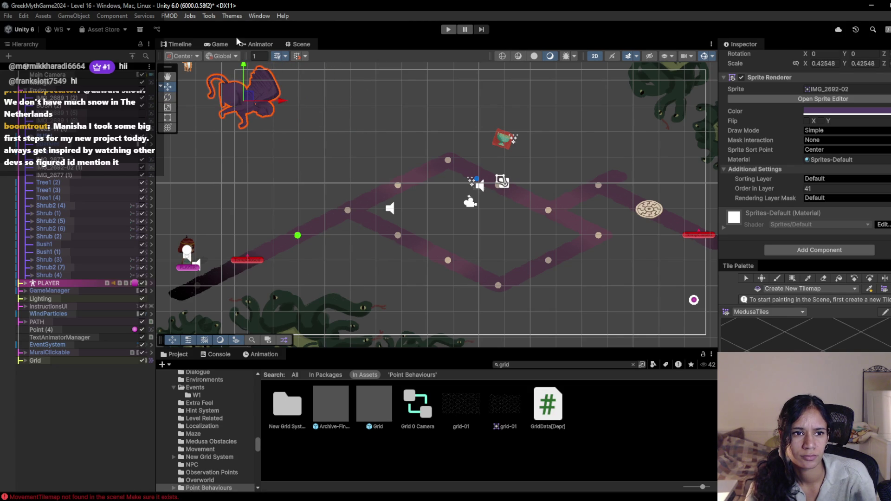
click(220, 44)
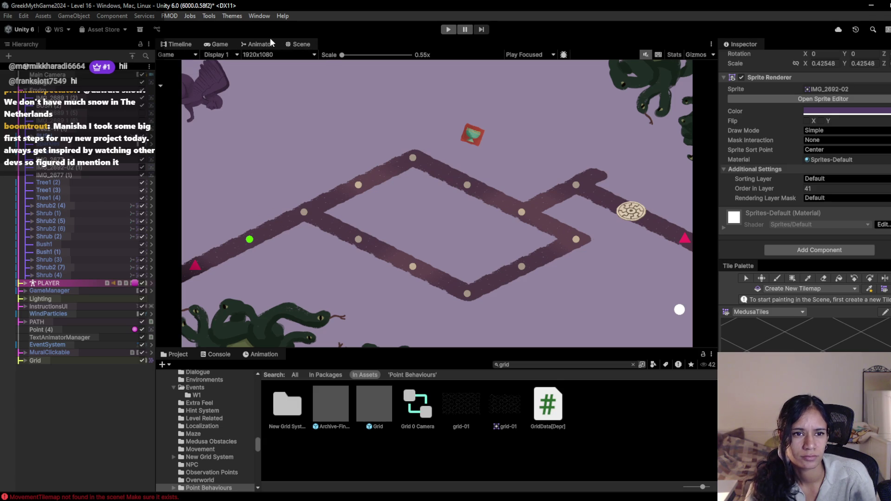
click(299, 44)
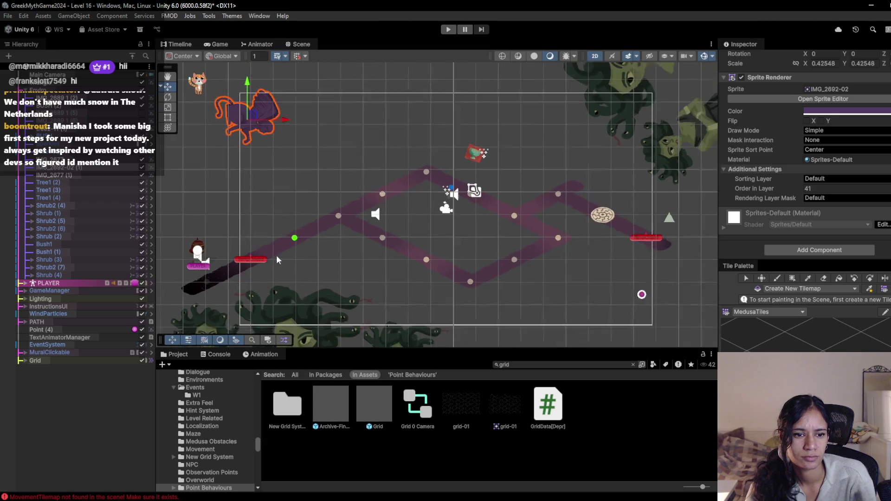
- Nudge the Medusa sprite IMG_2677 slightly down and recentre the scene view
click(307, 254)
drag(314, 299, 310, 306)
drag(455, 122, 407, 184)
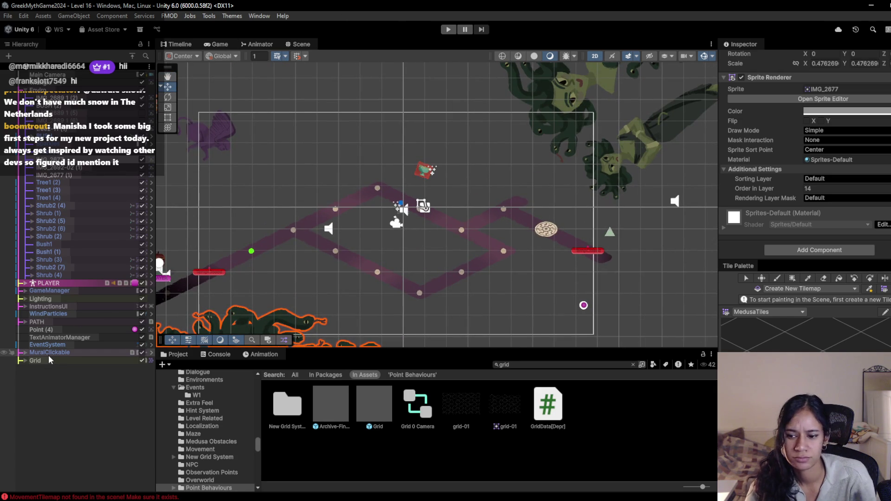
- Inspect the Grid's MovementTilemap and SpecialPointsTilemap node children
click(25, 361)
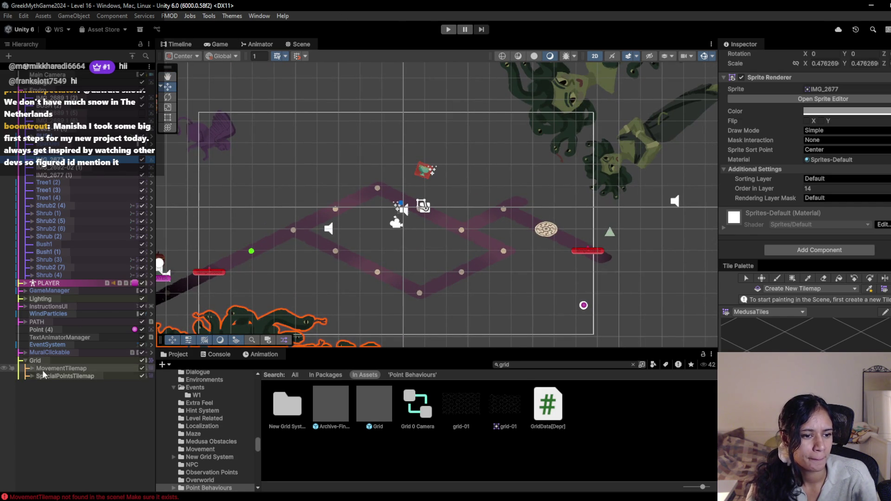
click(44, 369)
click(32, 368)
click(31, 367)
click(30, 376)
click(30, 377)
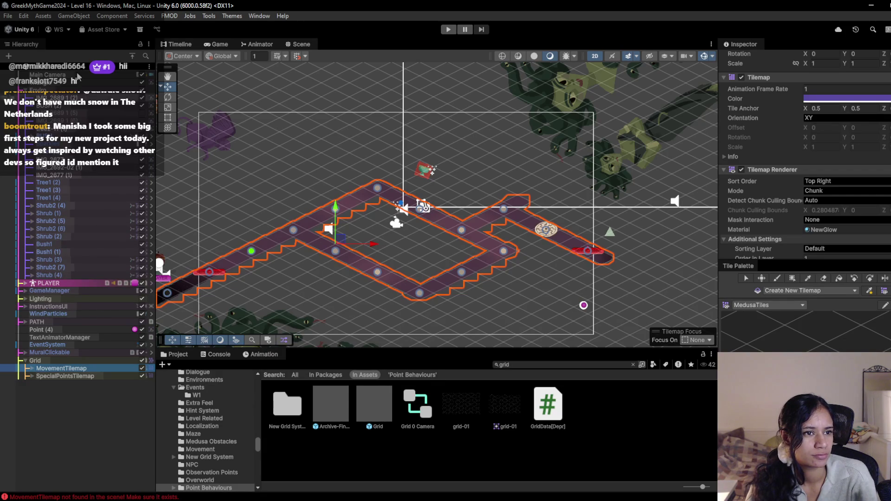
key(ctrl+shift+o)
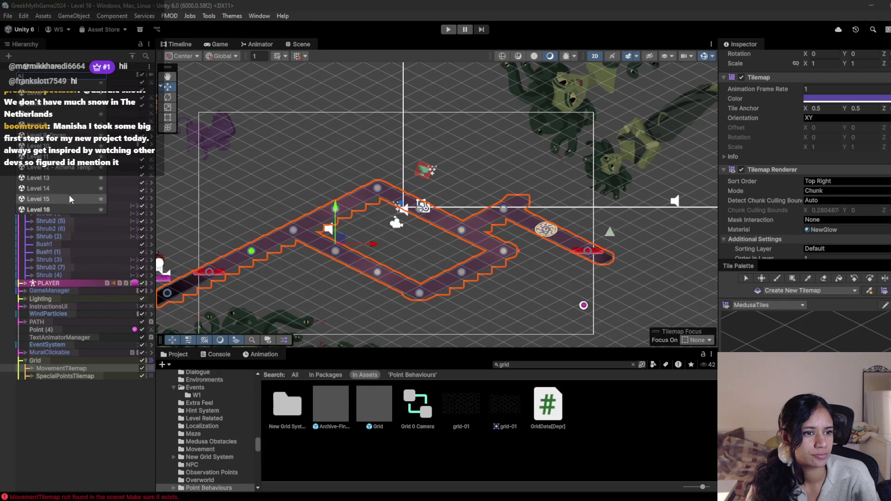
- Open Level 17 and tint its MovementTilemap with the dark purple hex from clipboard history
click(62, 190)
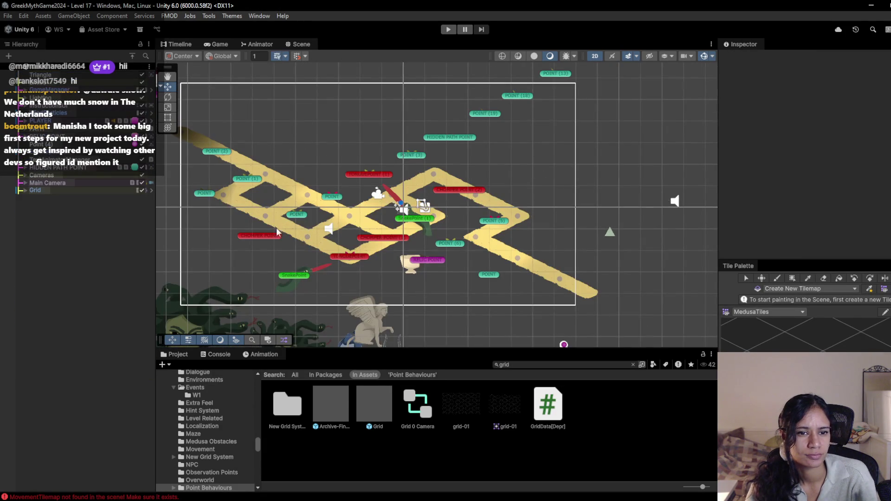
drag(319, 222, 345, 231)
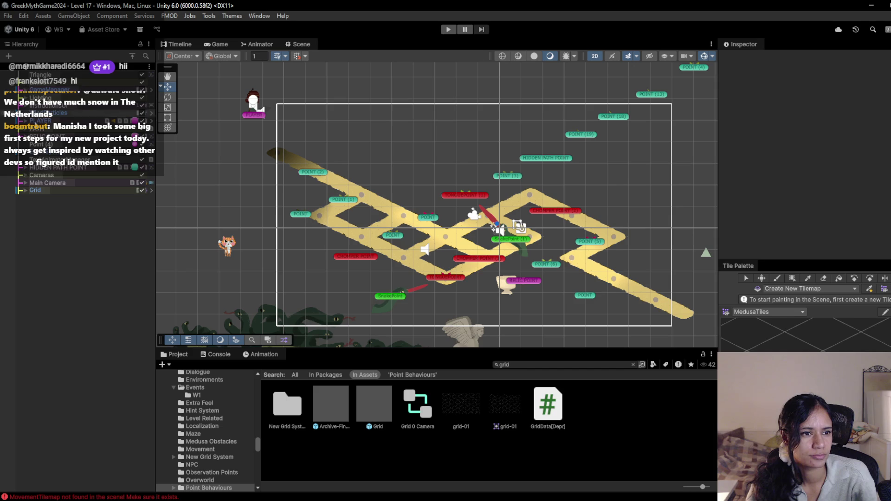
click(26, 190)
click(46, 198)
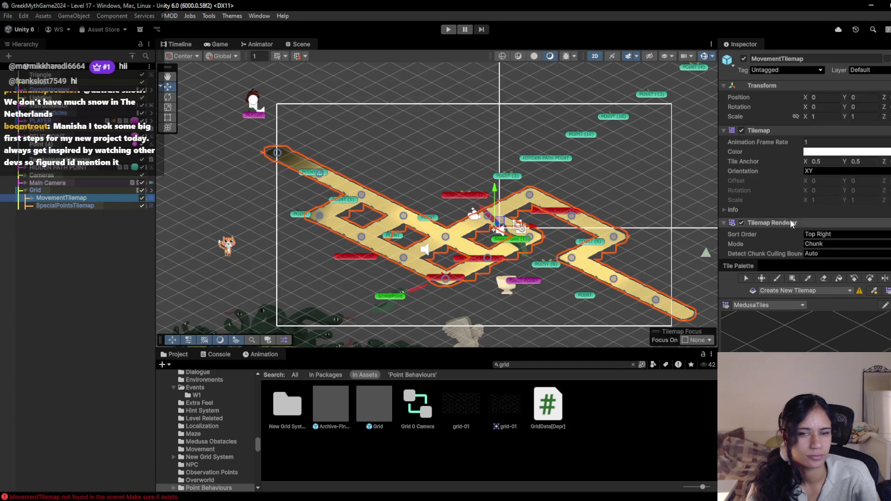
scroll(853, 163, down, 2)
click(866, 100)
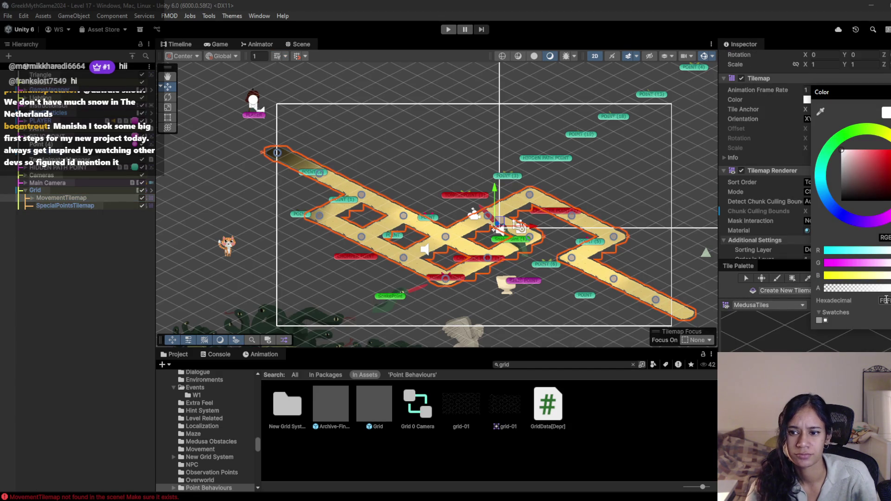
key(super+v)
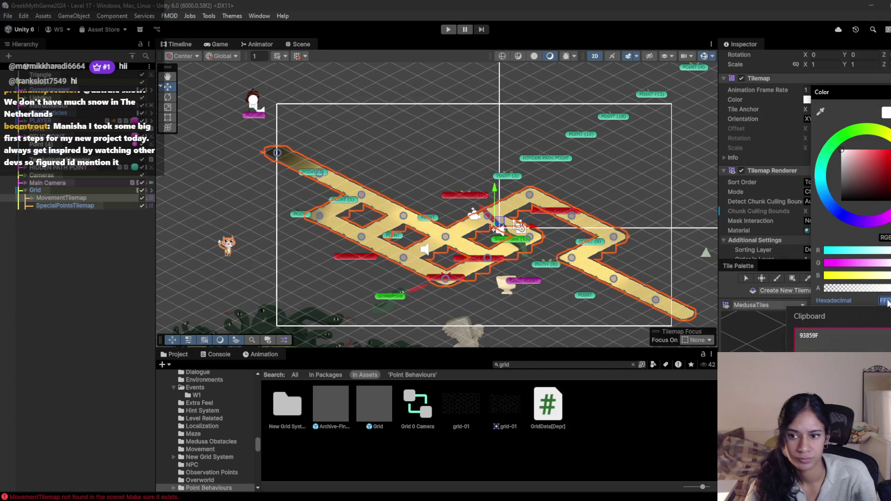
key(Return)
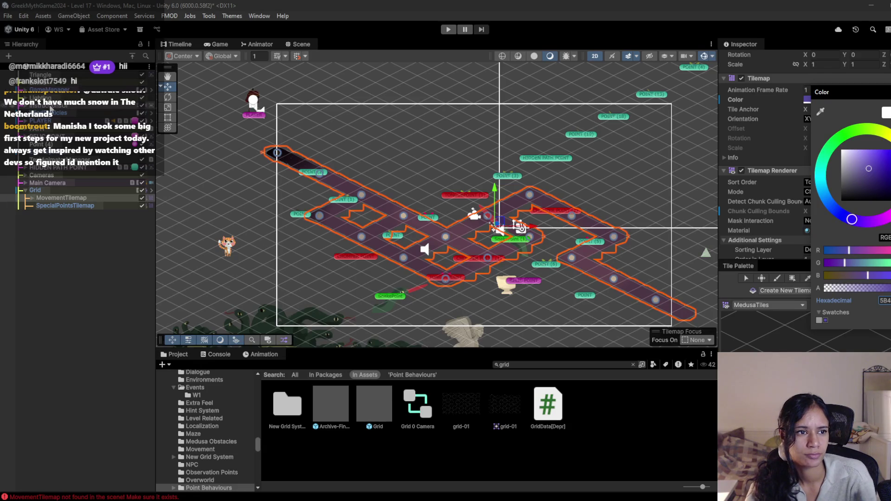
- Expand the Cameras group and inspect Grid 0 Camera's settings
click(27, 176)
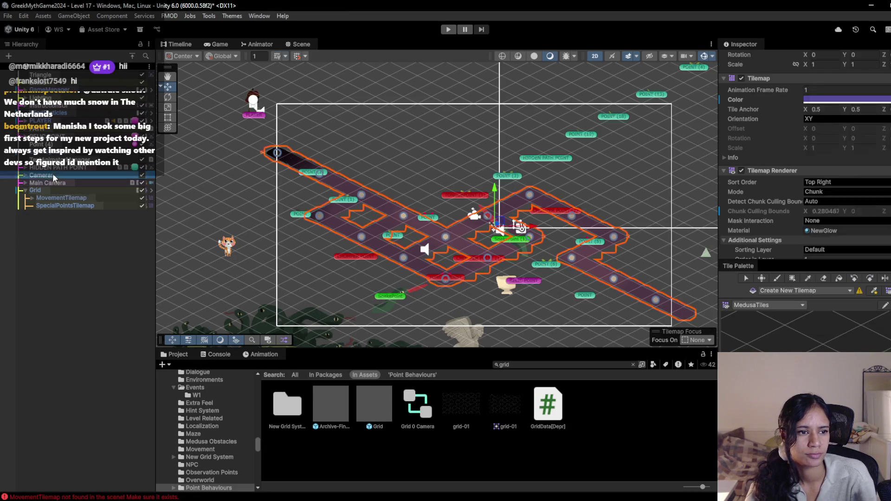
click(26, 176)
click(56, 183)
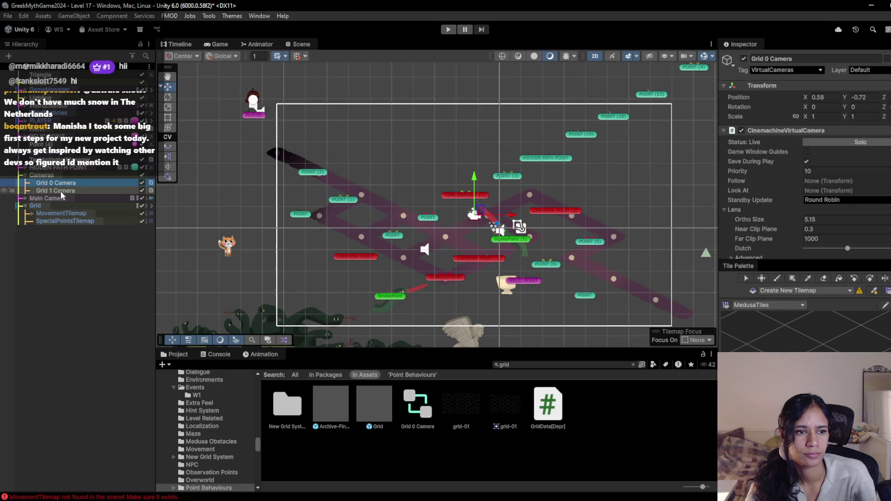
- Set the Main Camera background to 5B4BA1 purple and preview it in the Game view
click(47, 198)
click(25, 198)
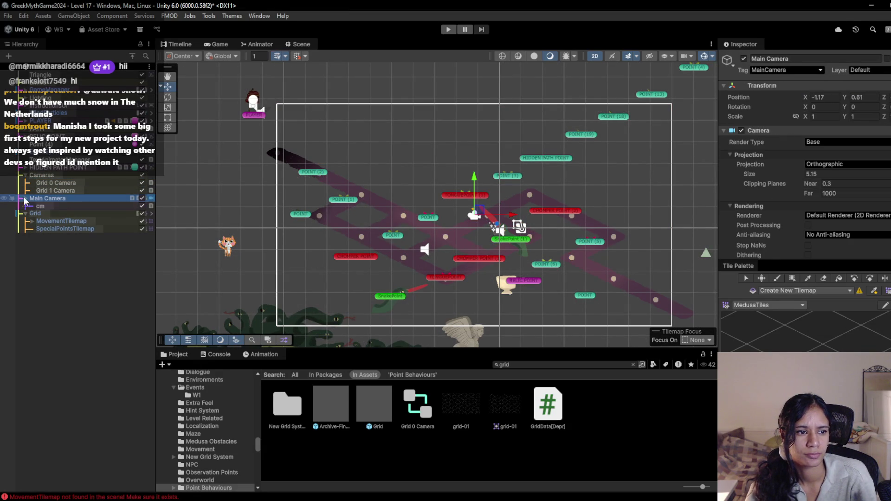
click(67, 206)
key(Left)
key(Left)
scroll(774, 197, down, 10)
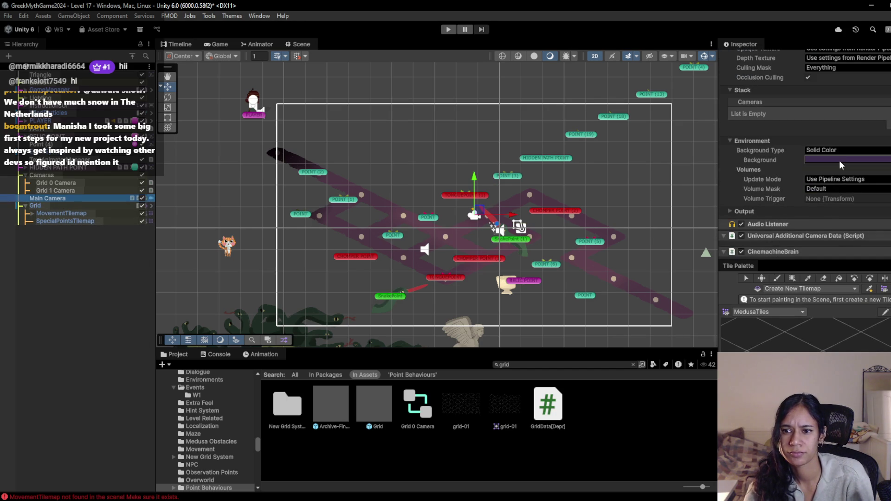
click(839, 160)
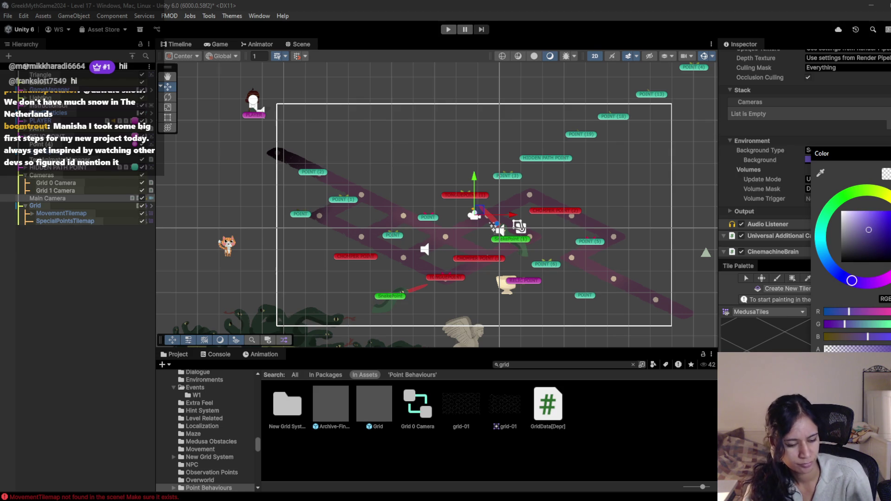
key(super+v)
click(867, 251)
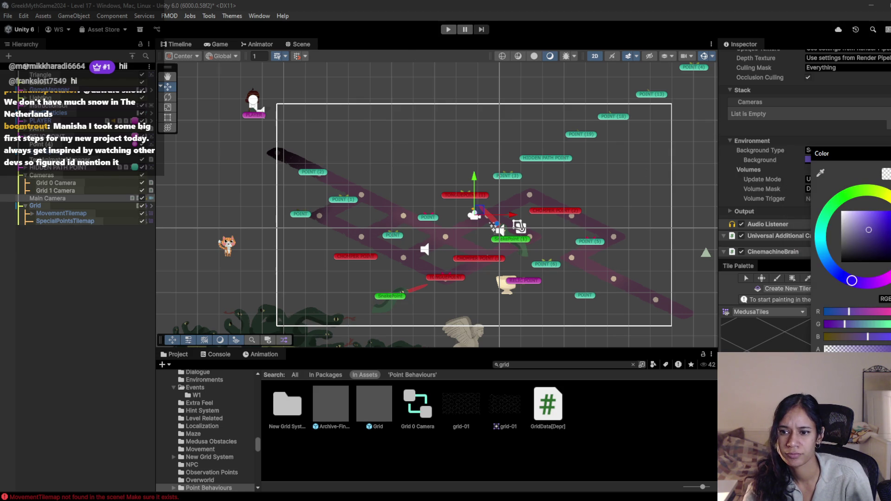
click(216, 43)
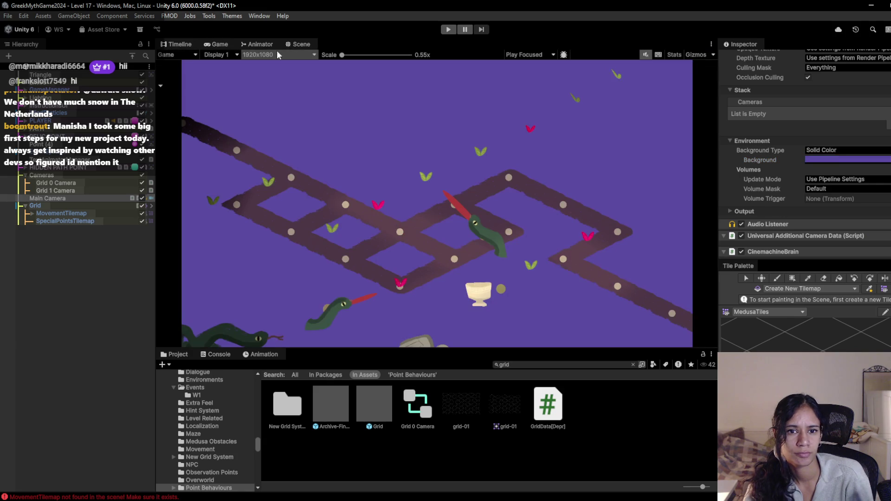
- Switch the camera background to a lighter lavender from clipboard history and return to Scene view
click(843, 160)
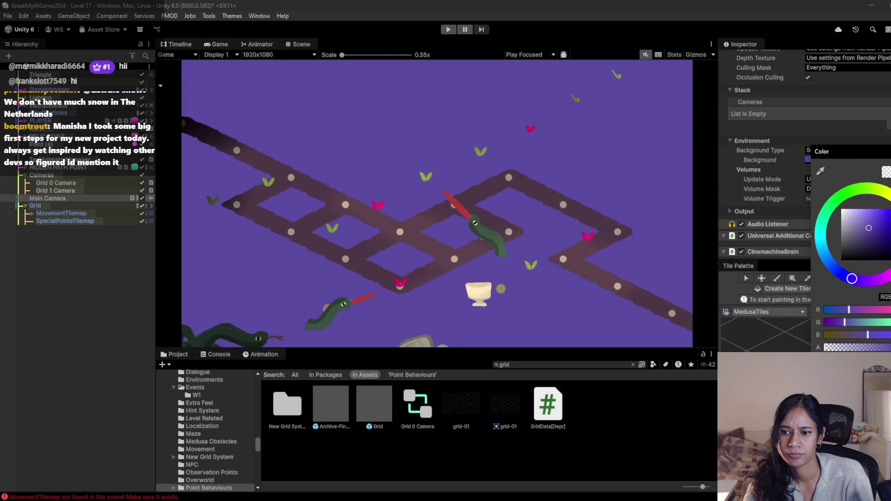
key(super+v)
click(859, 240)
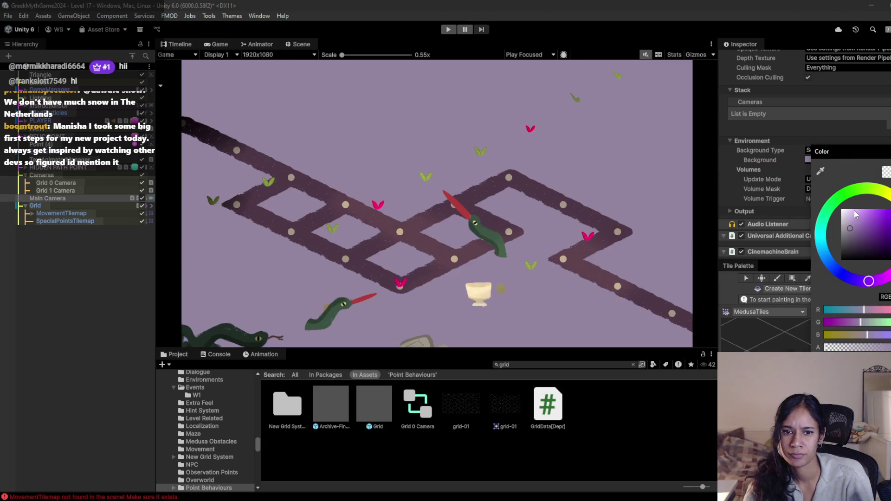
click(593, 119)
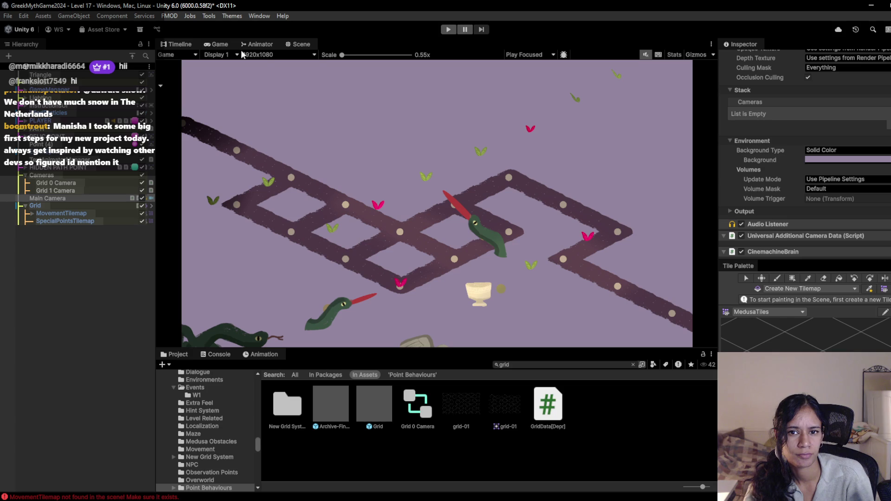
click(299, 44)
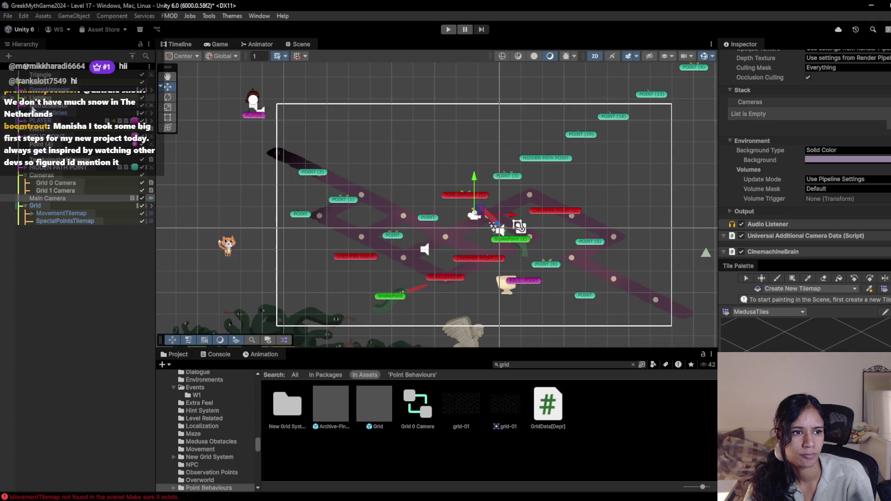
click(27, 133)
- Deactivate the point objects from CHOMPER POINT through POINT (9)
click(60, 183)
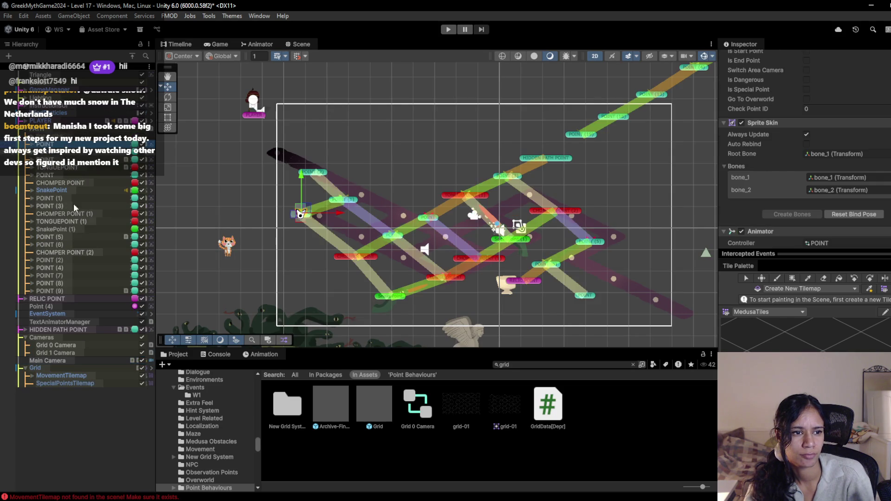
shift+click(85, 290)
scroll(788, 139, up, 4)
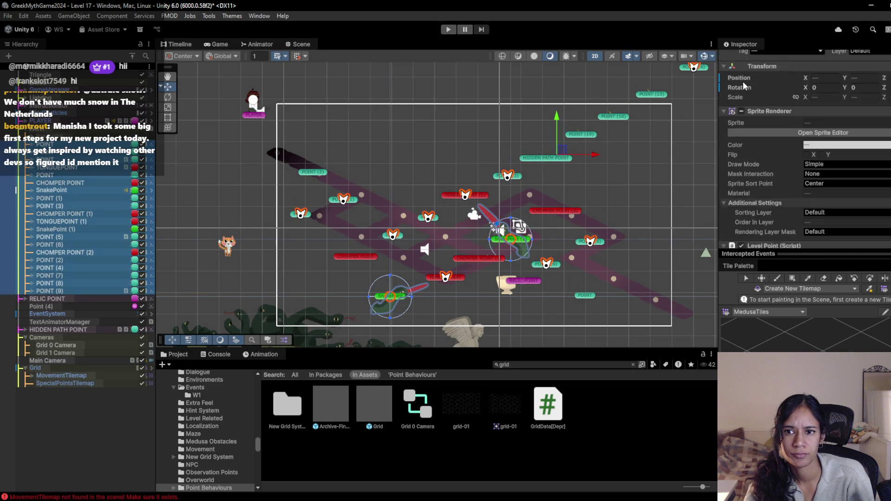
click(744, 59)
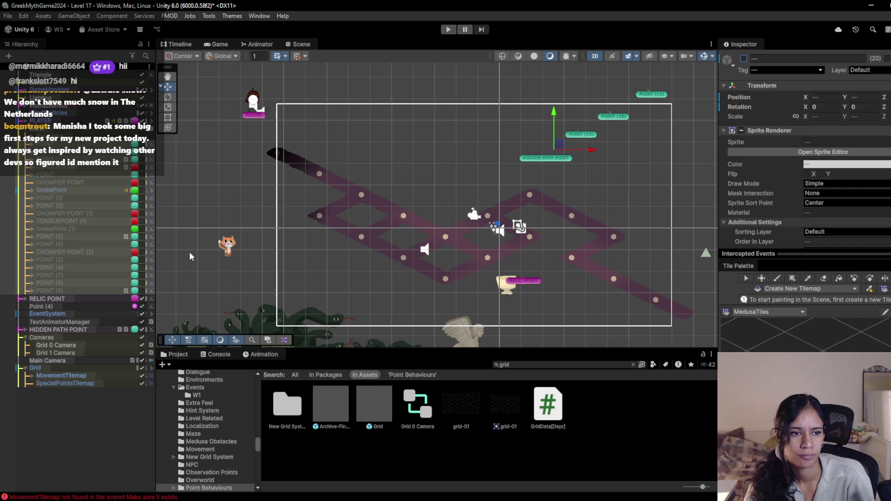
- Unpack the Grid prefab completely
click(93, 384)
mouse_move(464, 247)
mouse_down()
mouse_move(393, 269)
mouse_move(383, 285)
mouse_up()
scroll(353, 283, up, 2)
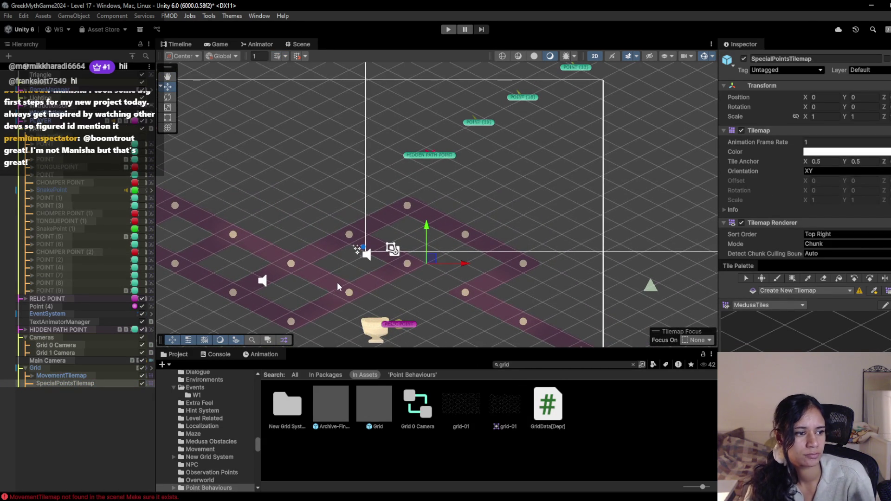
click(80, 376)
right_click(90, 367)
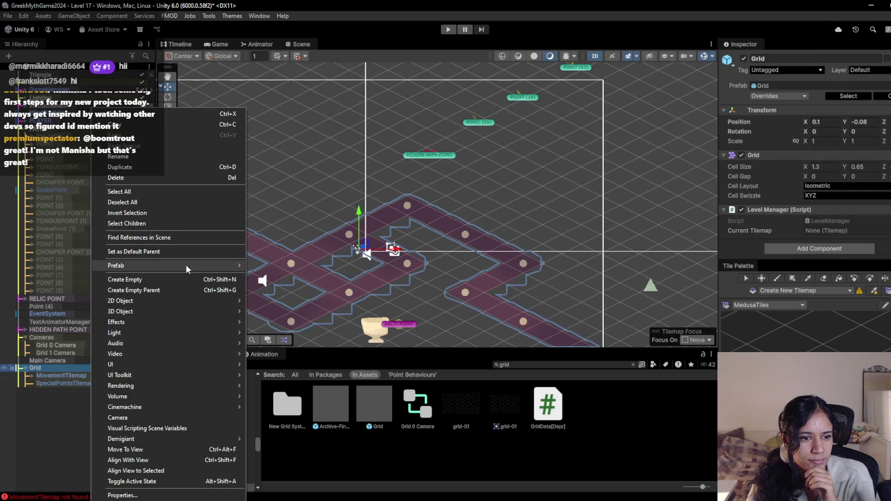
mouse_move(185, 265)
click(328, 350)
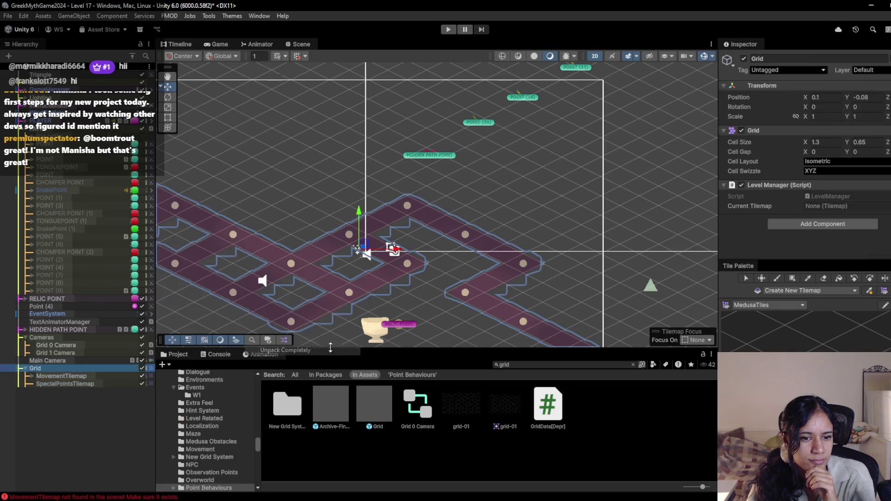
- Paint a test tile on MovementTilemap above the path, then erase it
click(61, 376)
scroll(797, 238, down, 5)
scroll(797, 238, down, 2)
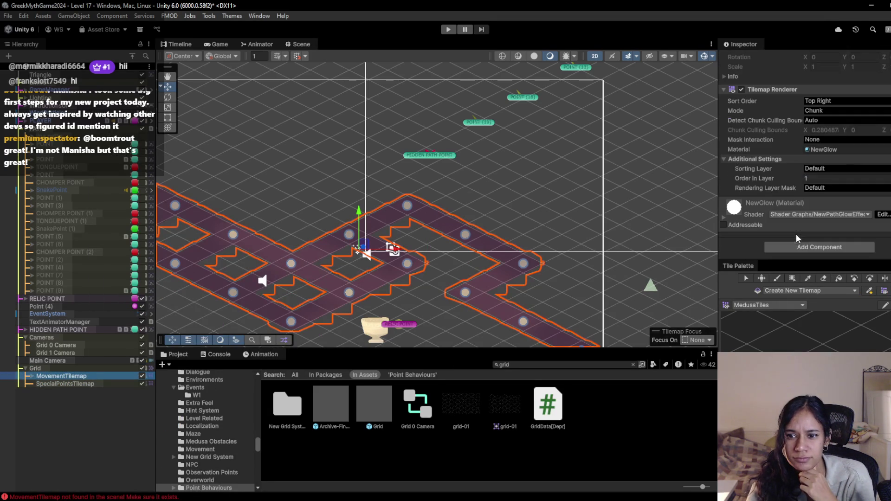
click(776, 277)
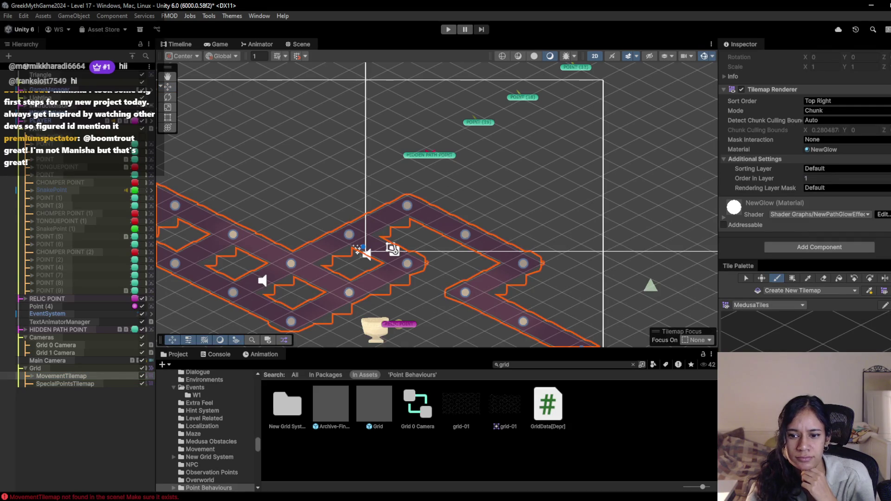
click(434, 203)
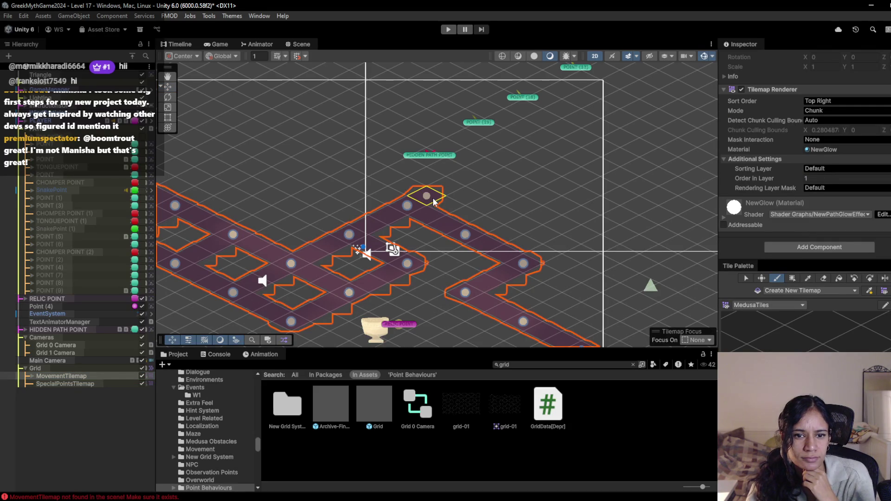
click(823, 278)
click(426, 195)
- Paint new MovementTilemap tiles extending the purple path up-right
click(93, 377)
click(777, 279)
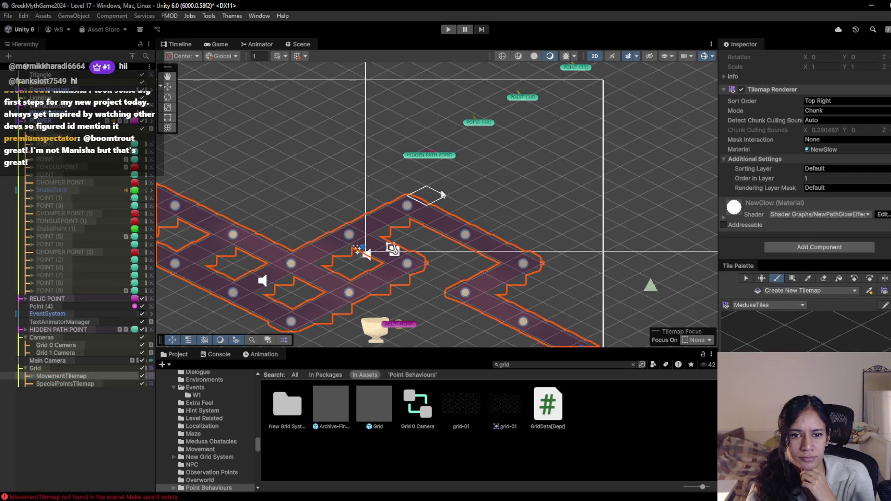
mouse_move(416, 207)
mouse_down()
mouse_move(470, 186)
mouse_move(413, 145)
mouse_move(516, 93)
mouse_up()
mouse_move(394, 253)
mouse_down()
mouse_move(439, 250)
mouse_move(564, 190)
mouse_up()
scroll(564, 191, down, 2)
scroll(528, 231, down, 5)
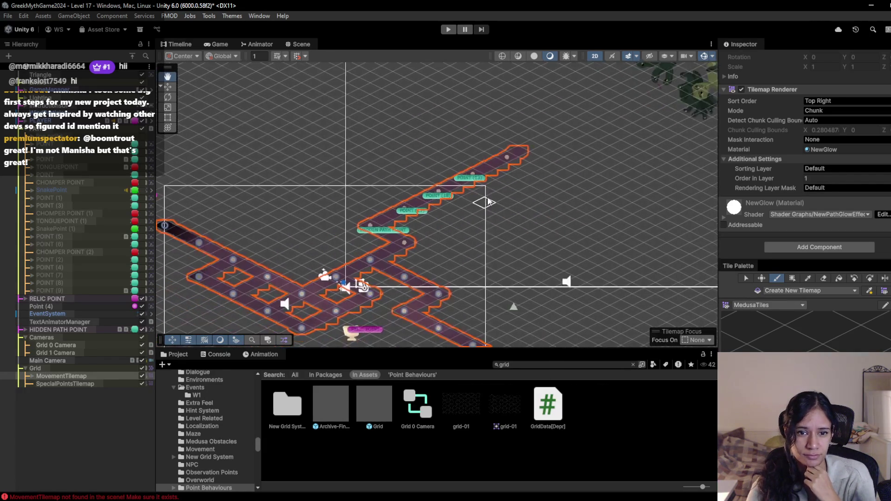
click(83, 328)
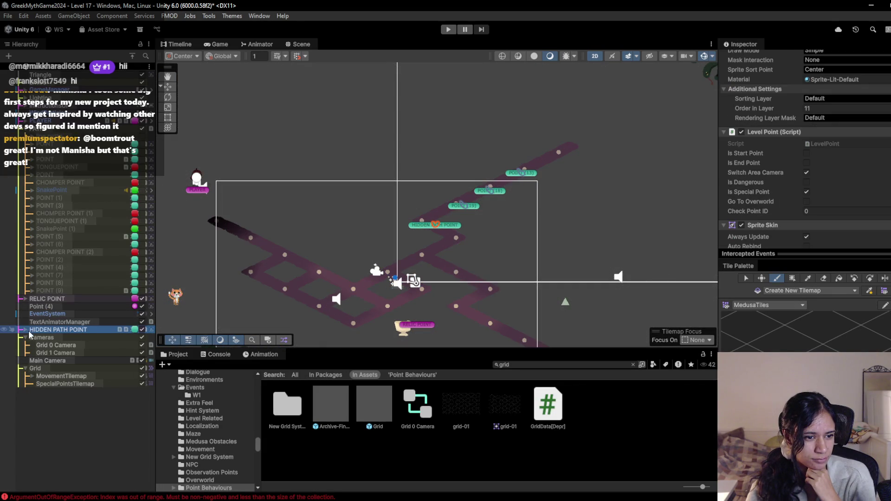